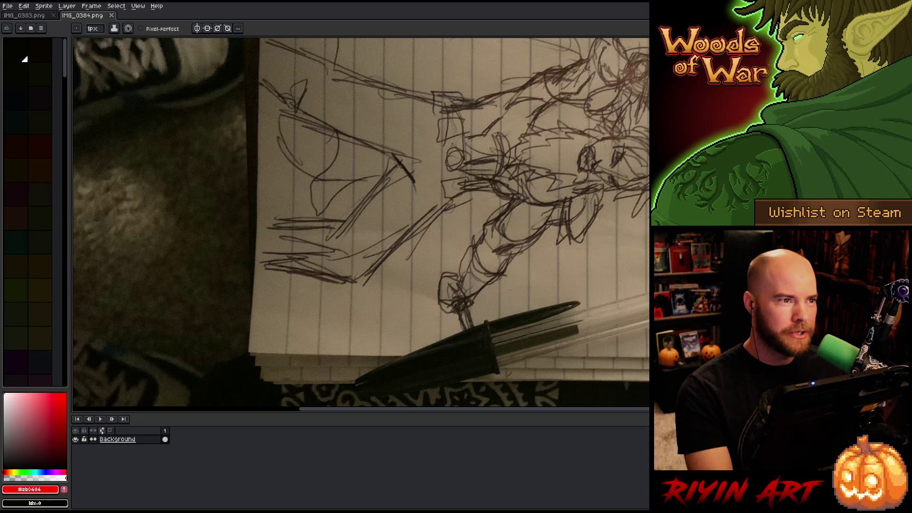
# Zoom in and out on the IMG_0384.png sketch photo to inspect it.
pyautogui.press('-')
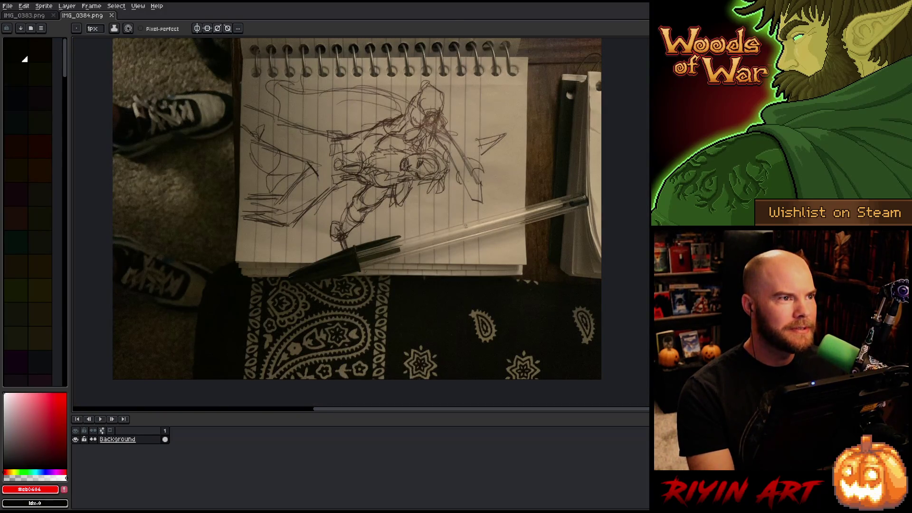
pyautogui.press('+')
pyautogui.press('-')
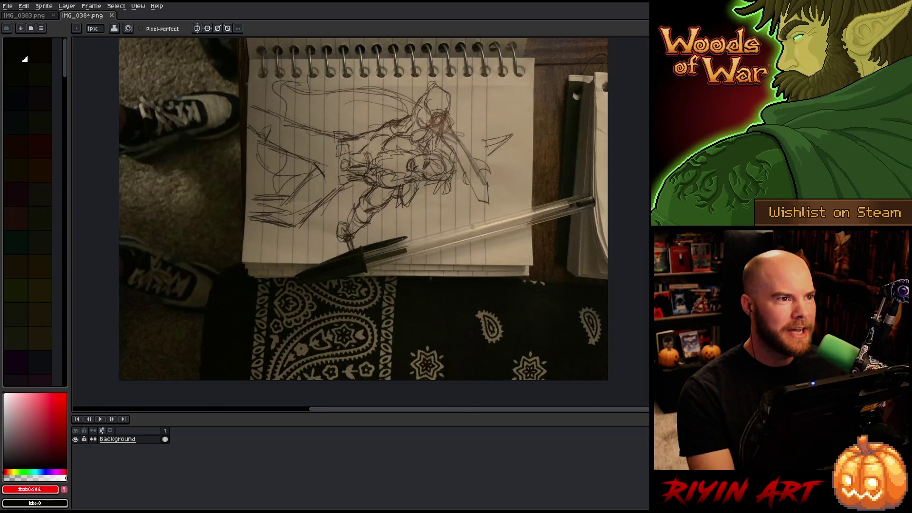
pyautogui.press('+')
pyautogui.press('-')
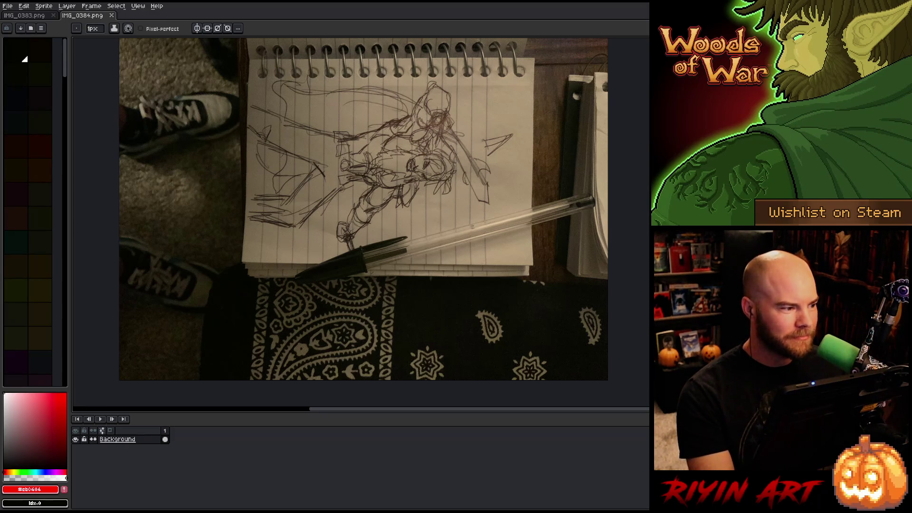
# Switch to IMG_0383.png, fit it in view, and marquee-select the notebook page.
pyautogui.click(31, 16)
pyautogui.press('-')
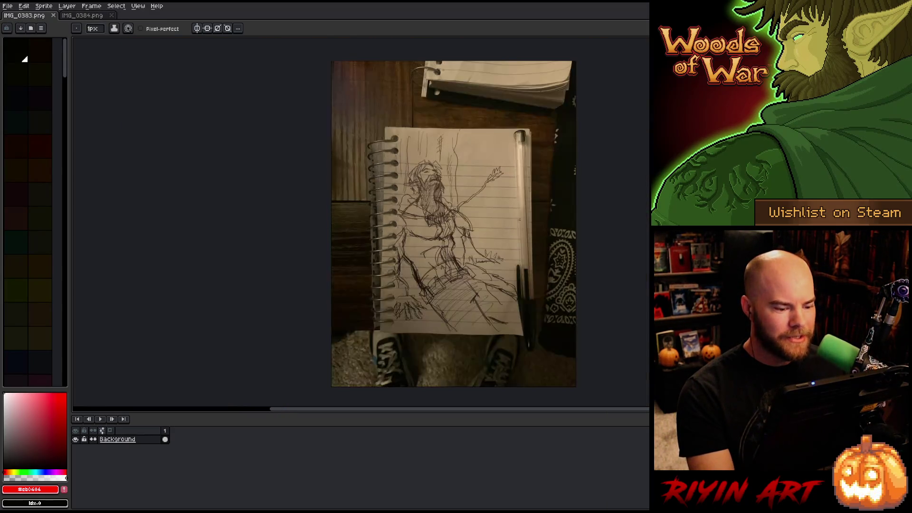
pyautogui.scroll(4, 451, 305)
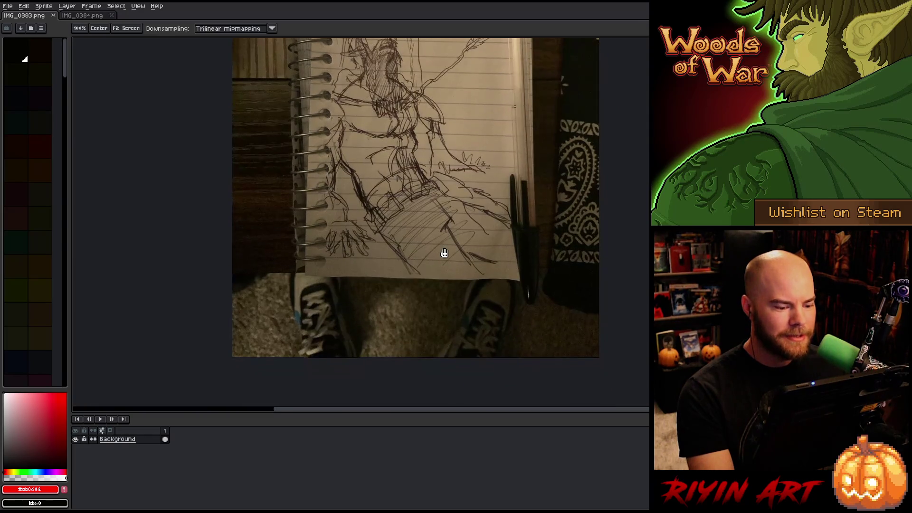
pyautogui.scroll(-4, 400, 243)
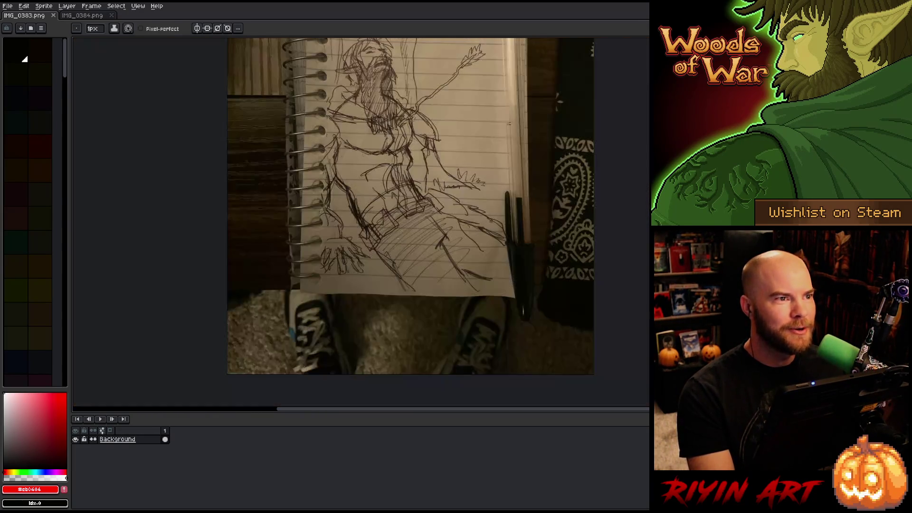
pyautogui.moveTo(402, 209); pyautogui.dragTo(403, 250)
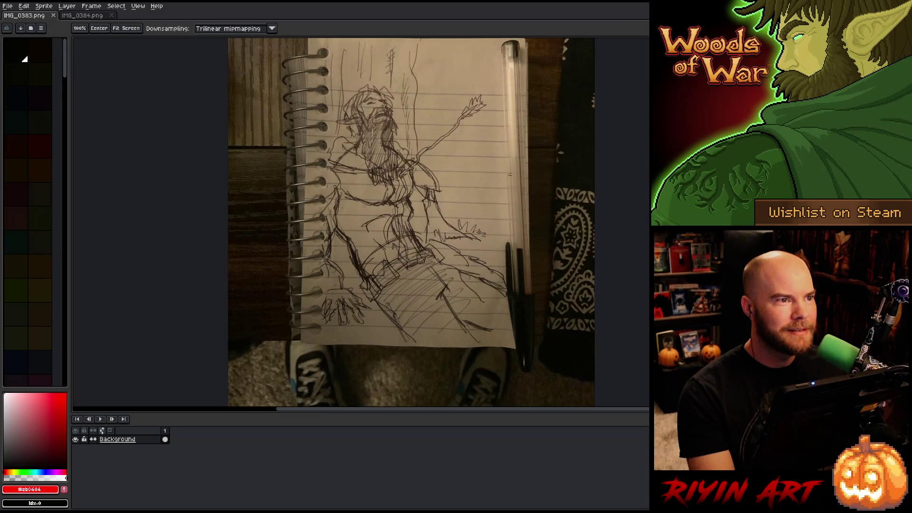
pyautogui.scroll(2, 394, 224)
pyautogui.scroll(-3, 395, 225)
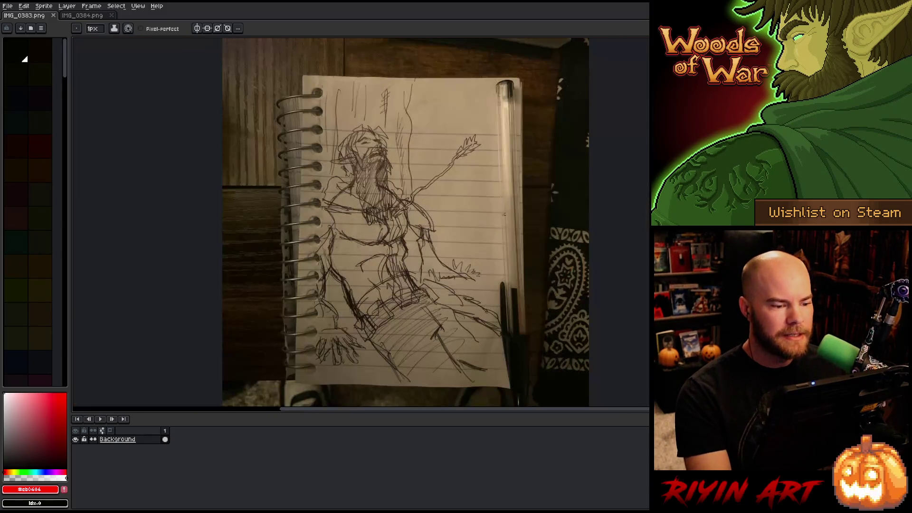
pyautogui.moveTo(312, 82)
pyautogui.mouseDown()
pyautogui.moveTo(380, 286)
pyautogui.moveTo(501, 361)
pyautogui.moveTo(513, 383)
pyautogui.moveTo(499, 373)
pyautogui.mouseUp()
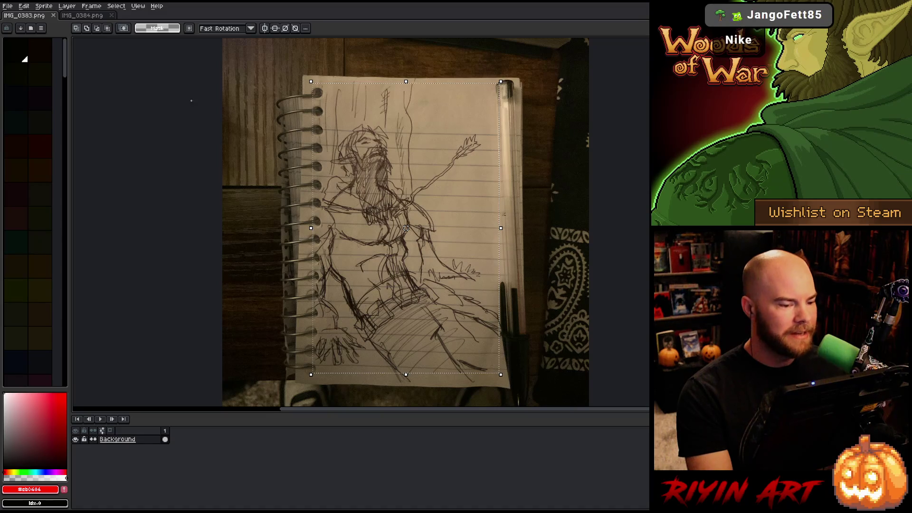
# Crop IMG_0383.png to the selected notebook page.
pyautogui.scroll(-2, 324, 213)
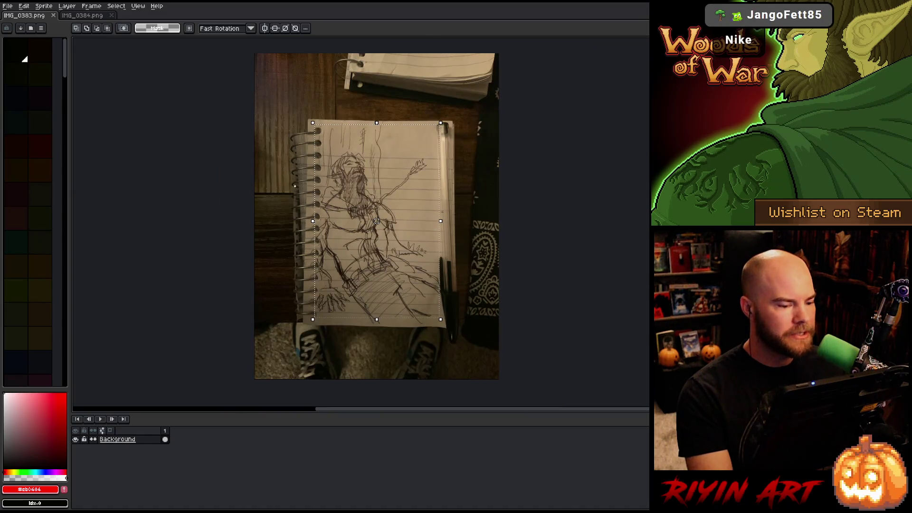
pyautogui.click(43, 6)
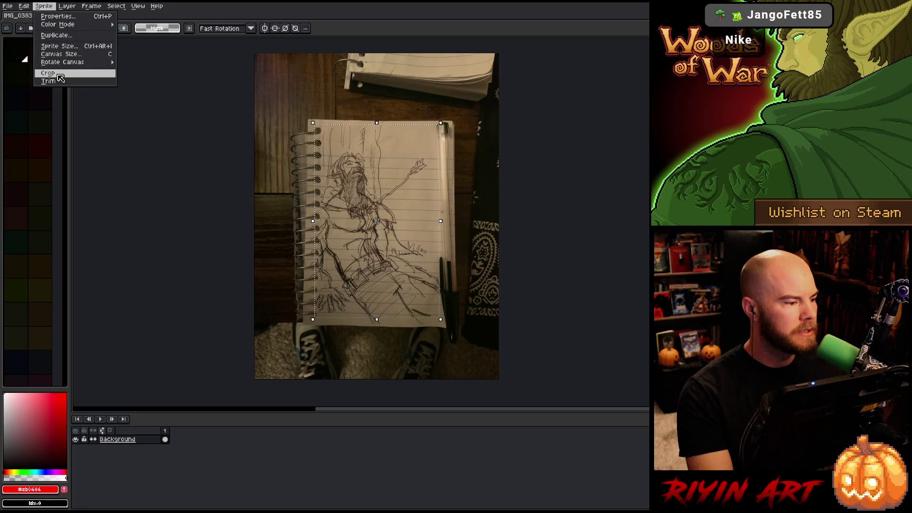
pyautogui.click(60, 74)
pyautogui.scroll(3, 416, 151)
pyautogui.scroll(-3, 416, 151)
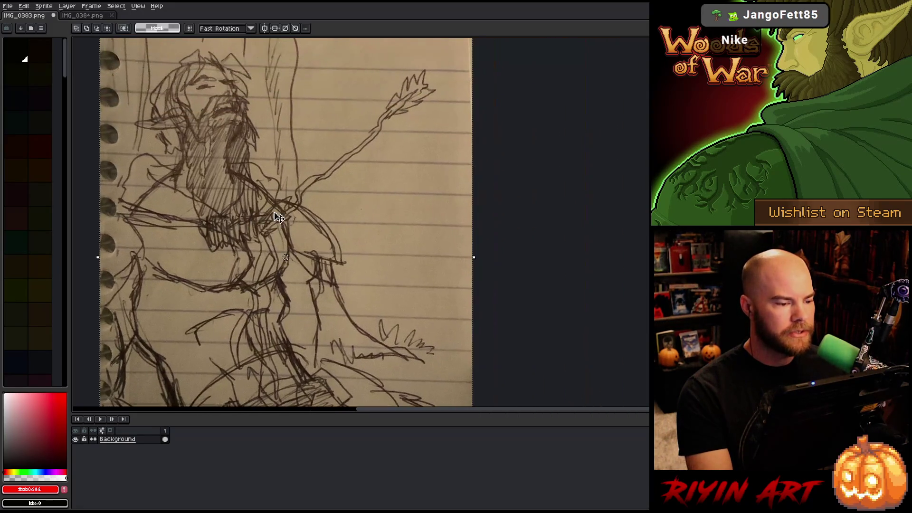
# Select the notebook page in IMG_0384.png and crop the photo to it.
pyautogui.click(83, 18)
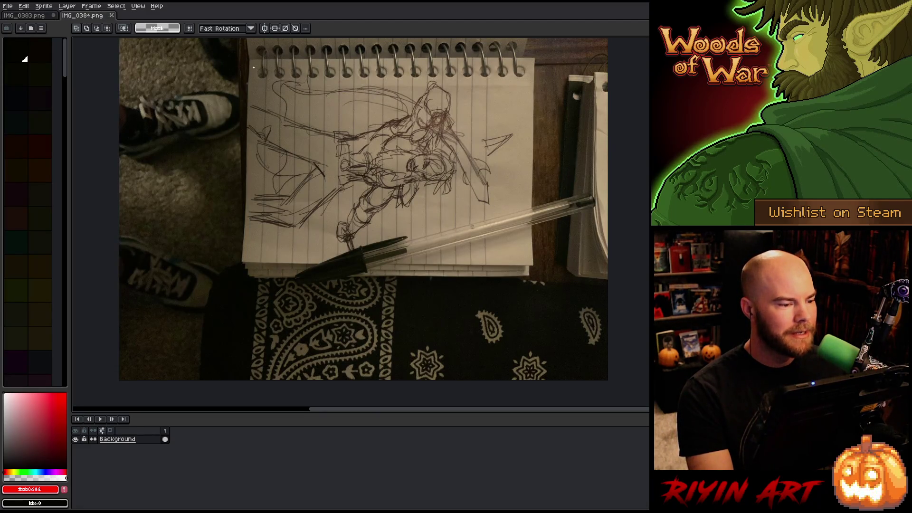
pyautogui.moveTo(253, 67)
pyautogui.mouseDown()
pyautogui.moveTo(522, 280)
pyautogui.moveTo(529, 266)
pyautogui.mouseUp()
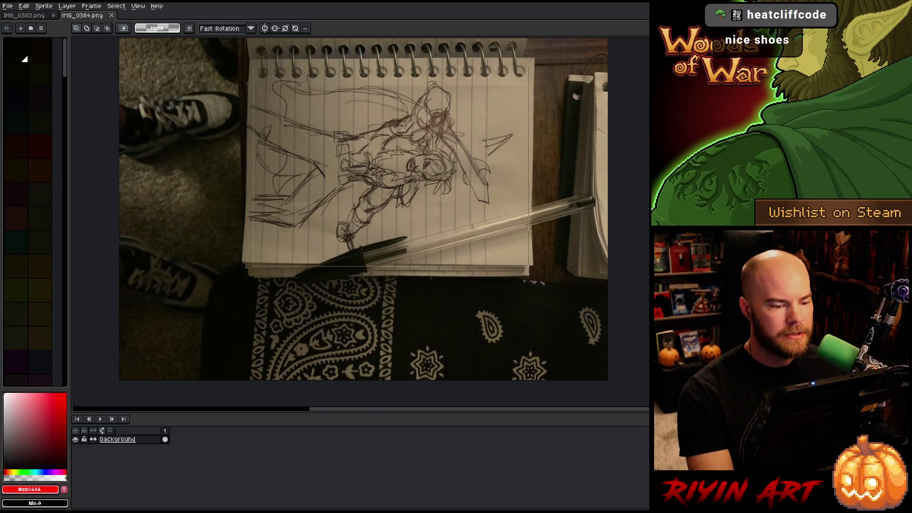
pyautogui.click(48, 6)
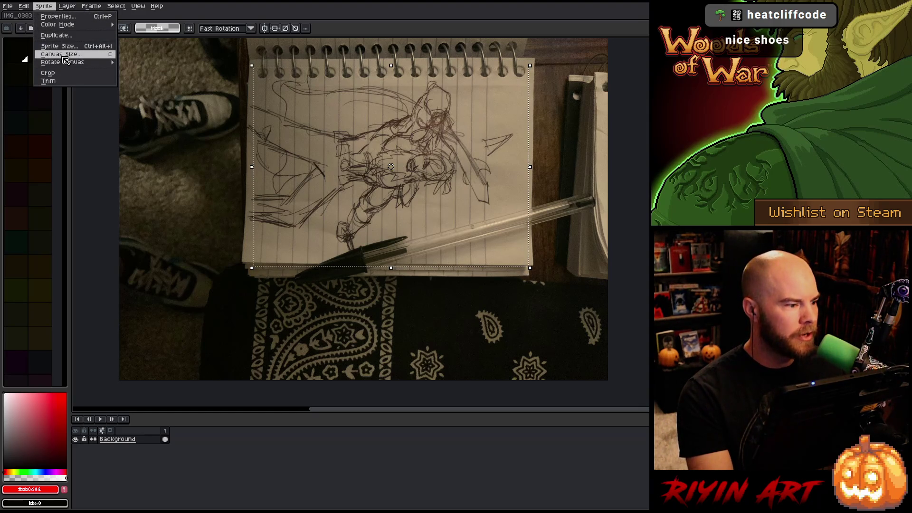
pyautogui.click(48, 72)
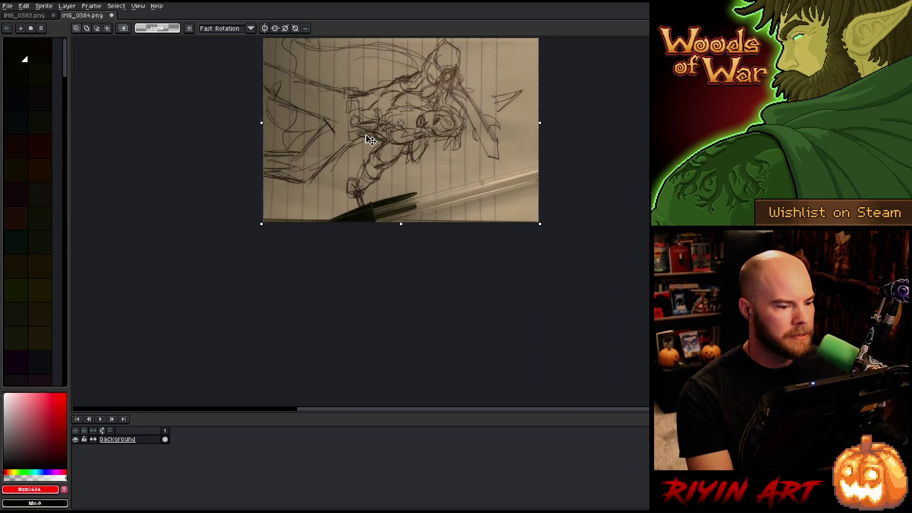
# Rotate the IMG_0384 canvas 90° CCW to upright portrait, undoing an accidental 90° CW rotation.
pyautogui.scroll(1, 383, 183)
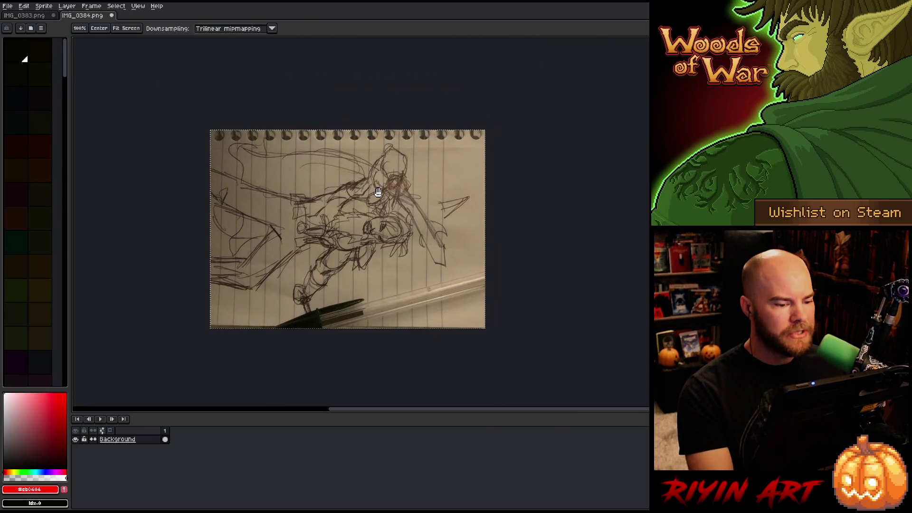
pyautogui.click(44, 7)
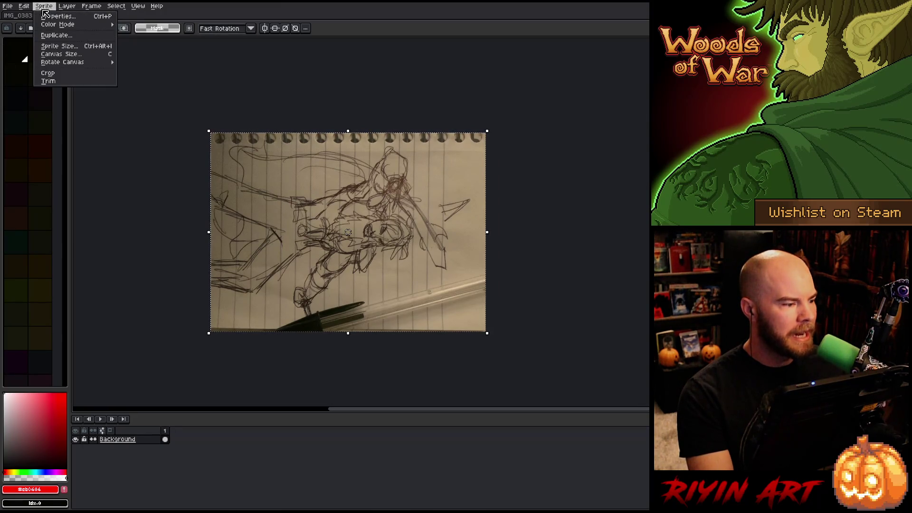
pyautogui.moveTo(66, 63)
pyautogui.click(131, 70)
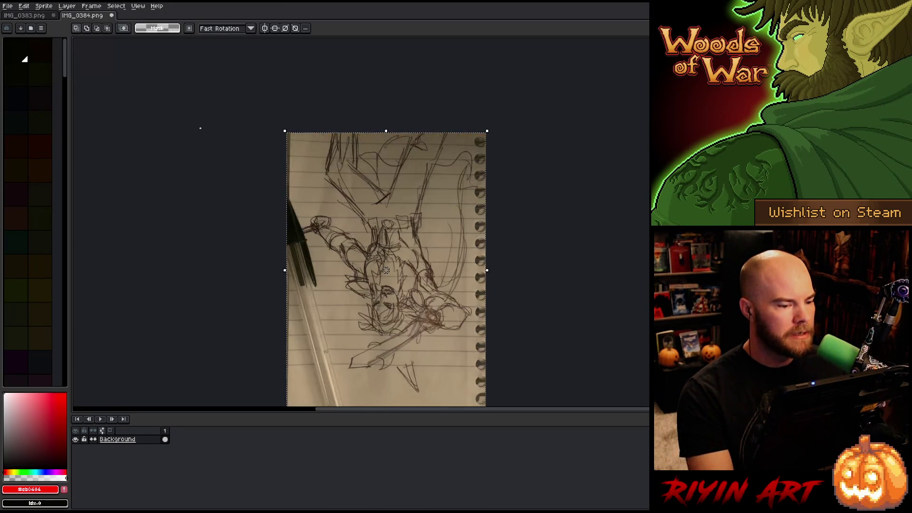
pyautogui.hotkey('ctrl', 'z')
pyautogui.click(43, 6)
pyautogui.moveTo(76, 62)
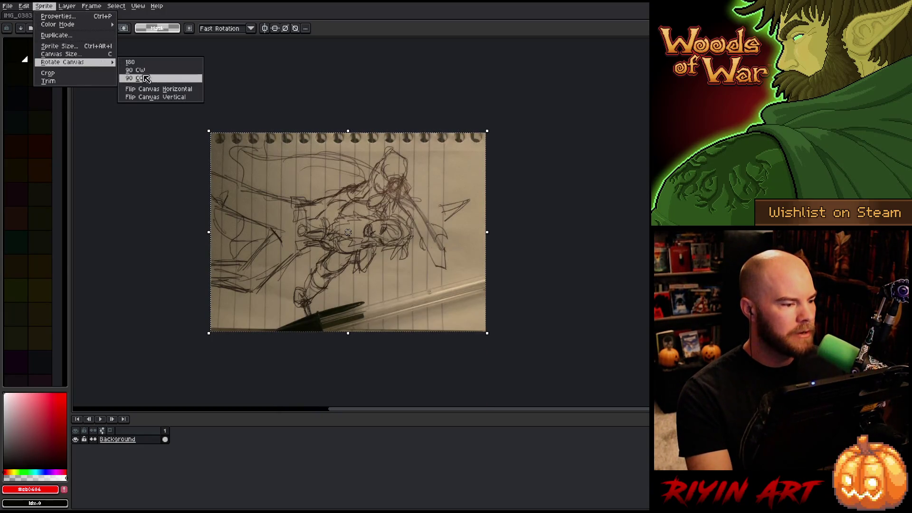
pyautogui.click(146, 78)
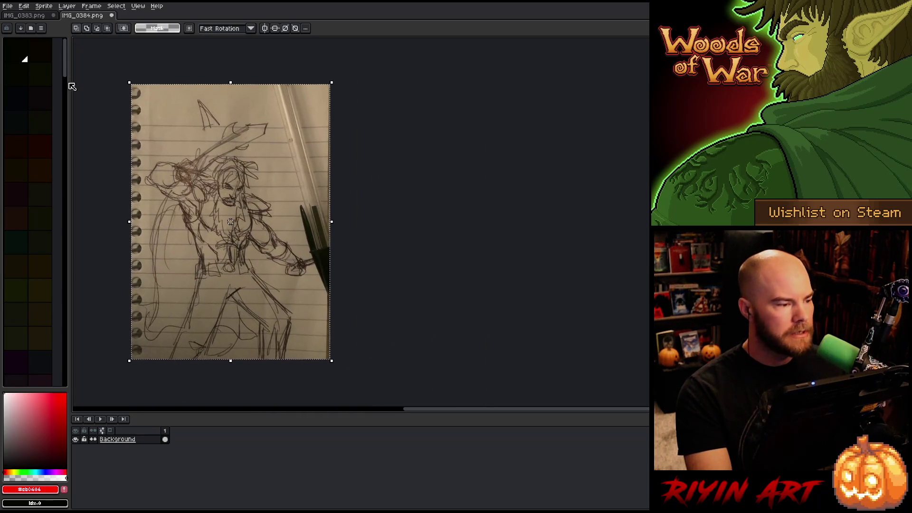
pyautogui.moveTo(38, 16); pyautogui.dragTo(74, 66)
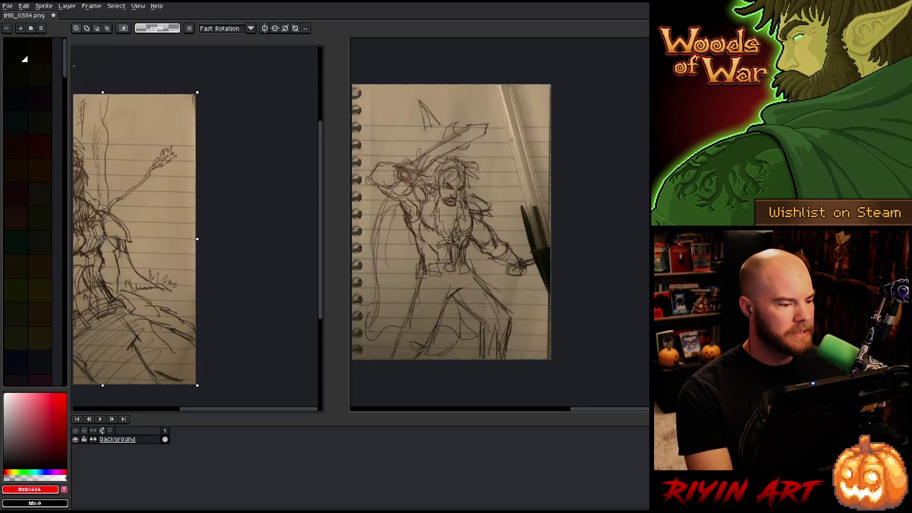
# Pan the bearded-figure sketch fully into view and clear its selection.
pyautogui.moveTo(229, 203); pyautogui.dragTo(283, 193)
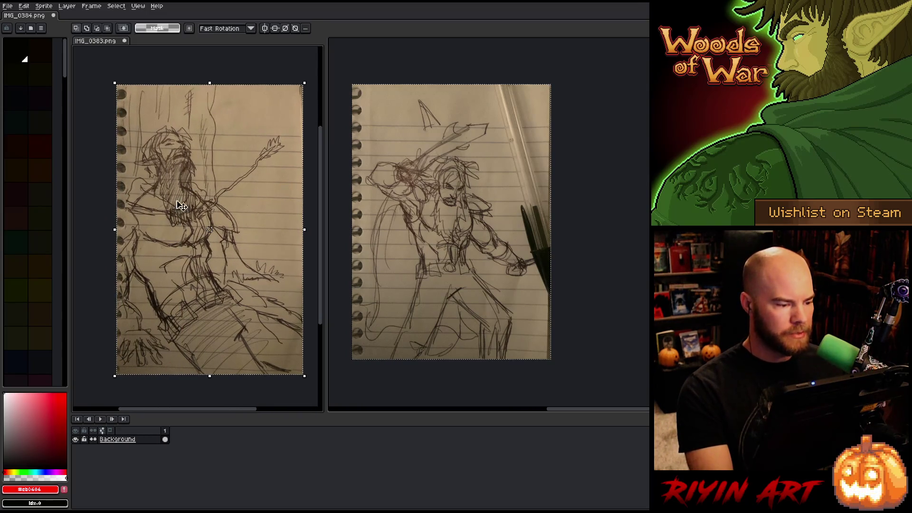
pyautogui.hotkey('ctrl', 'd')
pyautogui.scroll(2, 427, 187)
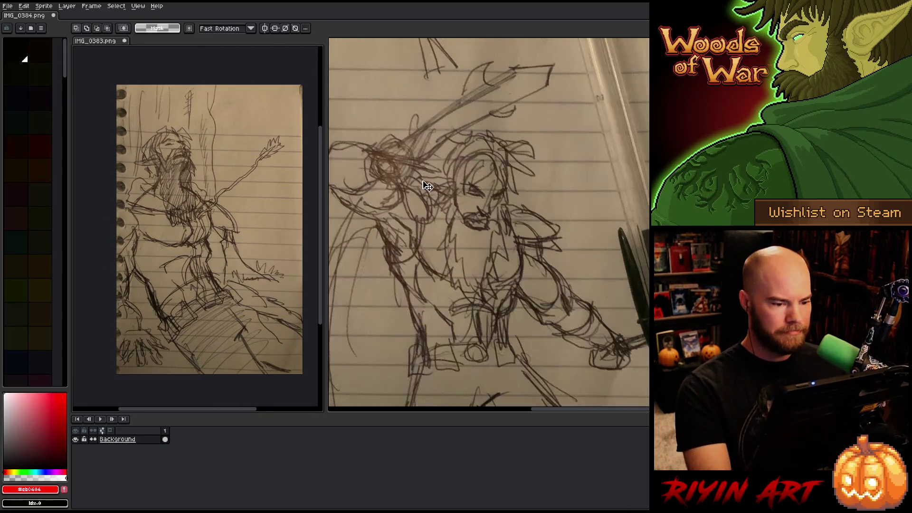
# Fit the right photo in view, clear its selection, widen the left pane and recentre the bearded sketch.
pyautogui.hotkey('ctrl', 'a')
pyautogui.scroll(-1, 430, 190)
pyautogui.scroll(-1, 436, 205)
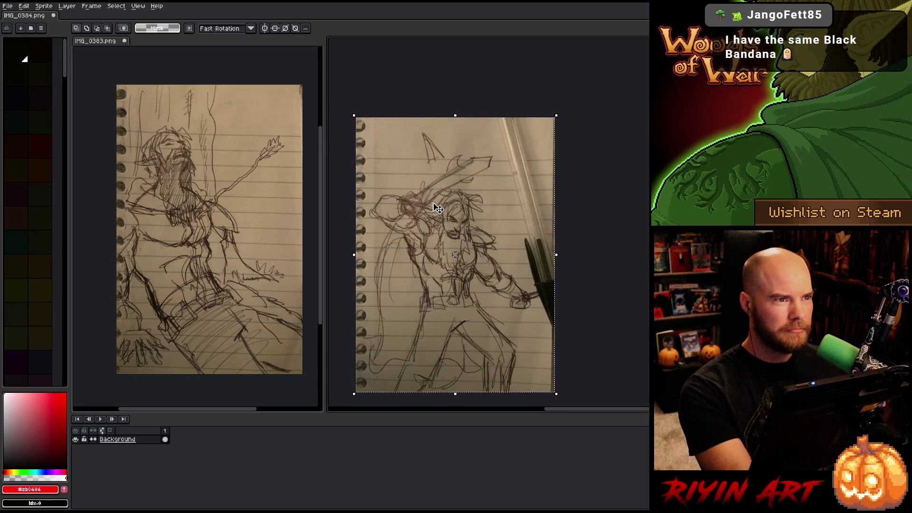
pyautogui.scroll(1, 437, 208)
pyautogui.scroll(1, 435, 204)
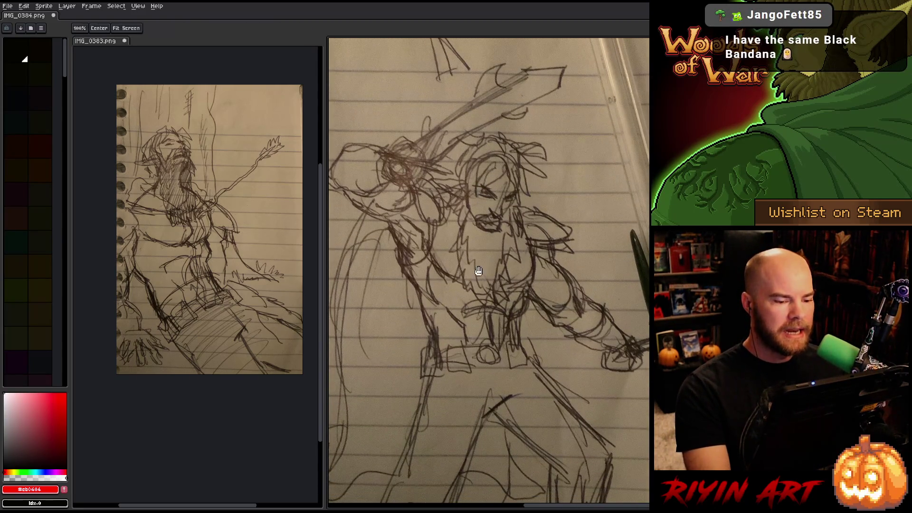
pyautogui.scroll(-1, 478, 271)
pyautogui.hotkey('ctrl', 'a')
pyautogui.scroll(-1, 496, 266)
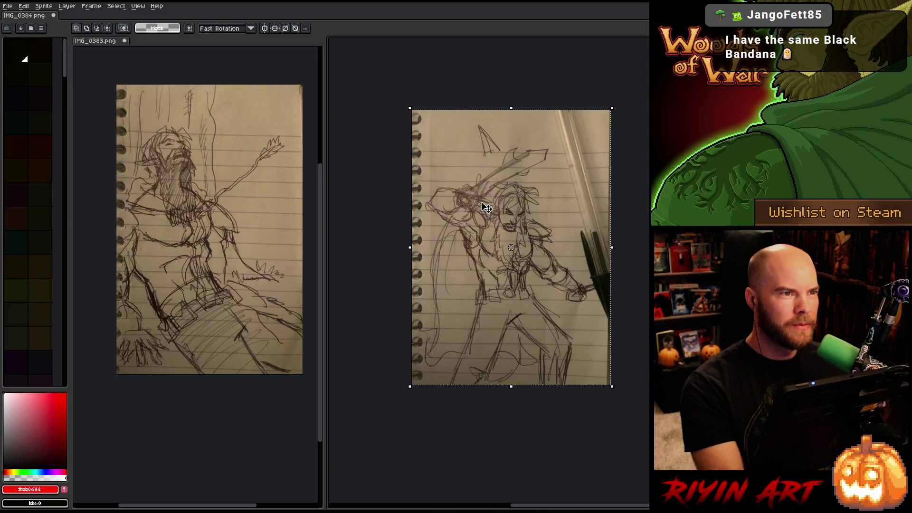
pyautogui.hotkey('ctrl', 'd')
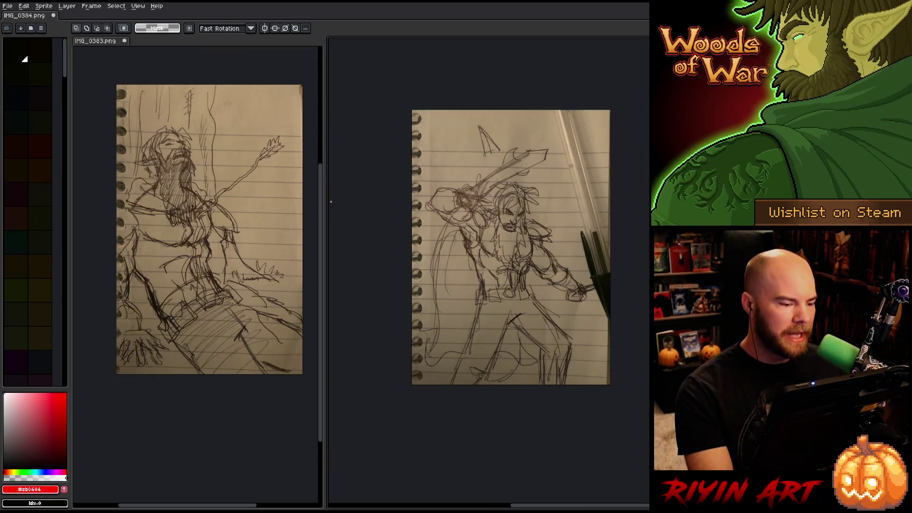
pyautogui.moveTo(328, 207); pyautogui.dragTo(353, 211)
pyautogui.moveTo(244, 227); pyautogui.dragTo(244, 245)
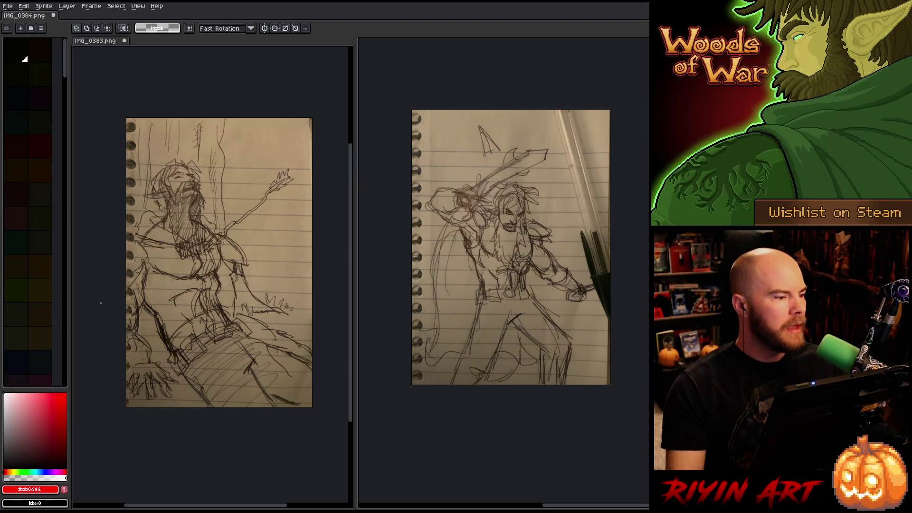
# Pan the bearded sketch fully into its pane with the Hand tool, then return to the selection tool.
pyautogui.scroll(1, 169, 212)
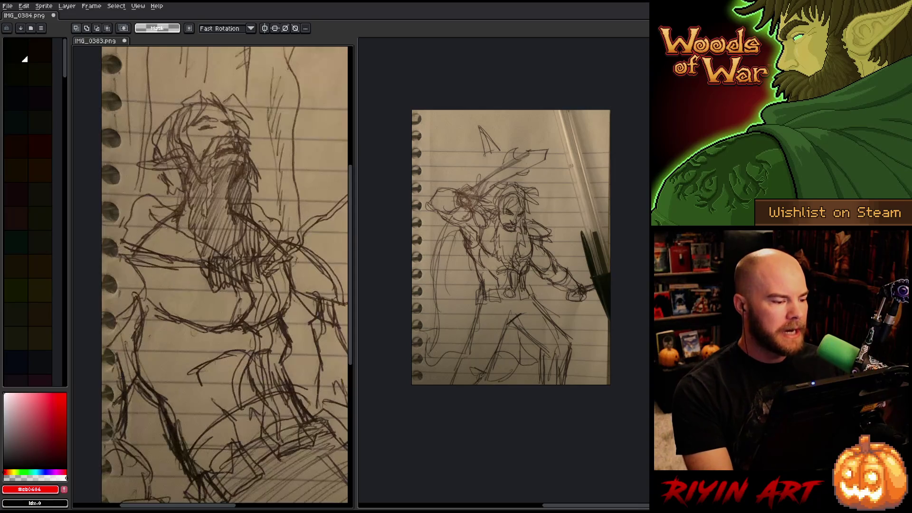
pyautogui.scroll(-1, 169, 212)
pyautogui.press('h')
pyautogui.moveTo(250, 299); pyautogui.dragTo(237, 295)
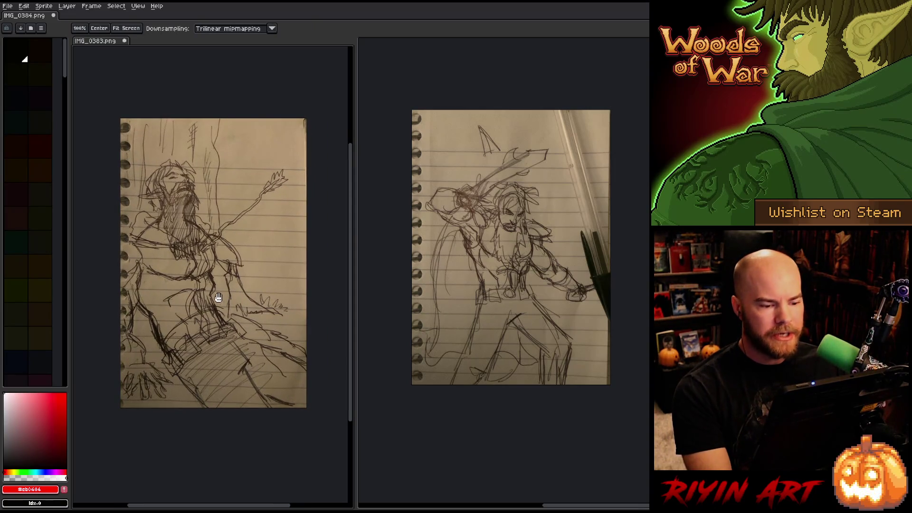
pyautogui.press('m')
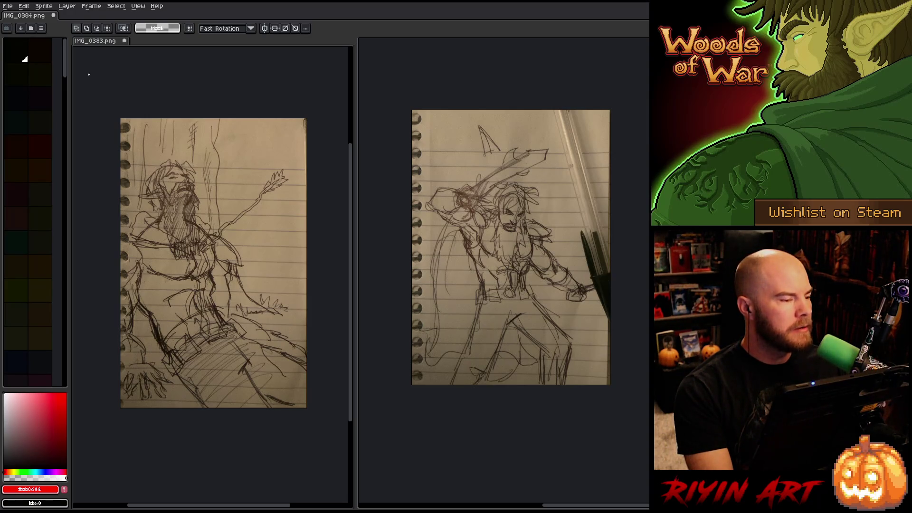
# Bring up the File menu's commands.
pyautogui.click(8, 6)
pyautogui.click(9, 11)
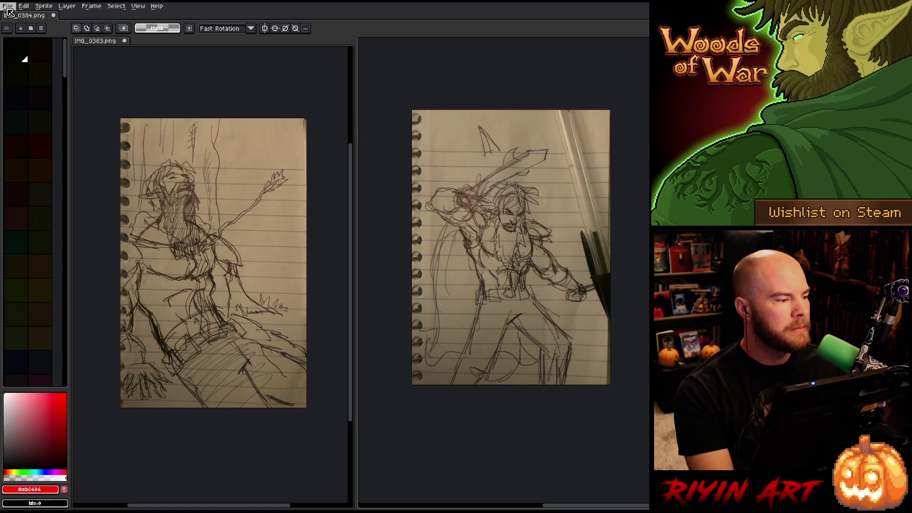
pyautogui.click(8, 6)
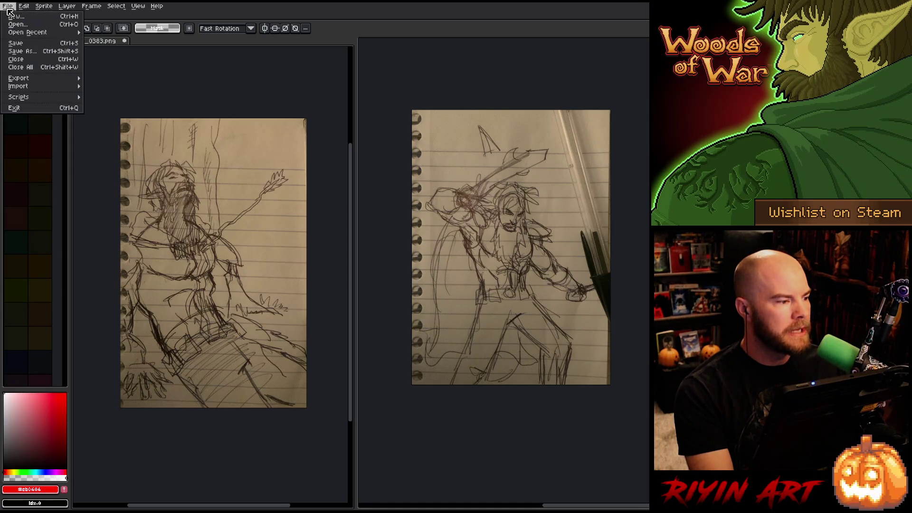
# Open frog_lord_angry.png from the images/dialogue folder.
pyautogui.click(23, 24)
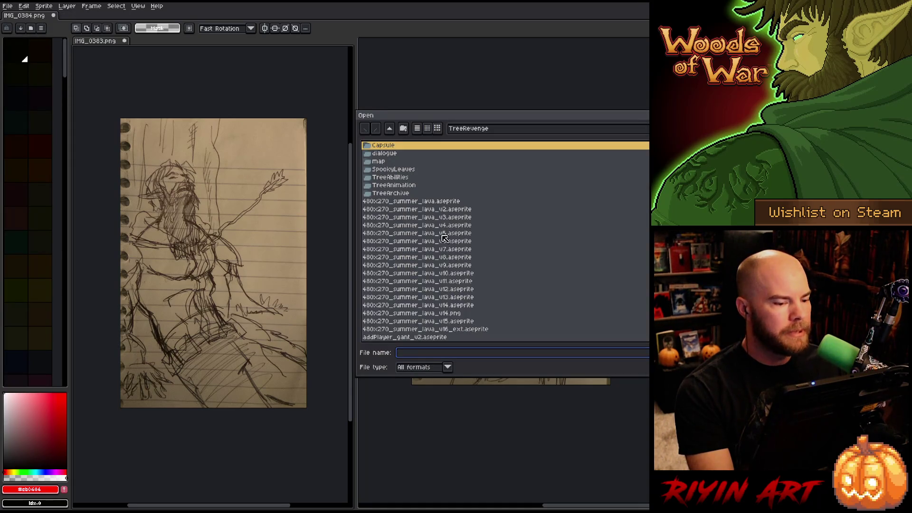
pyautogui.click(464, 134)
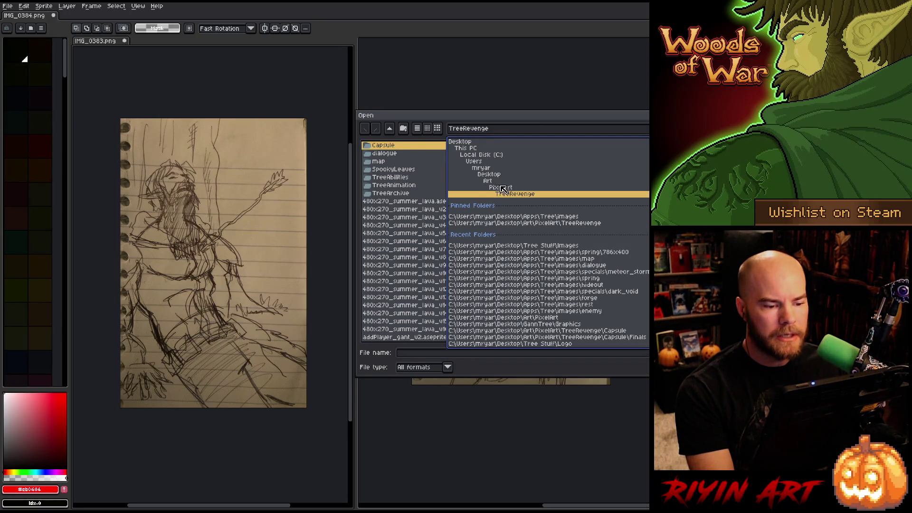
pyautogui.click(517, 216)
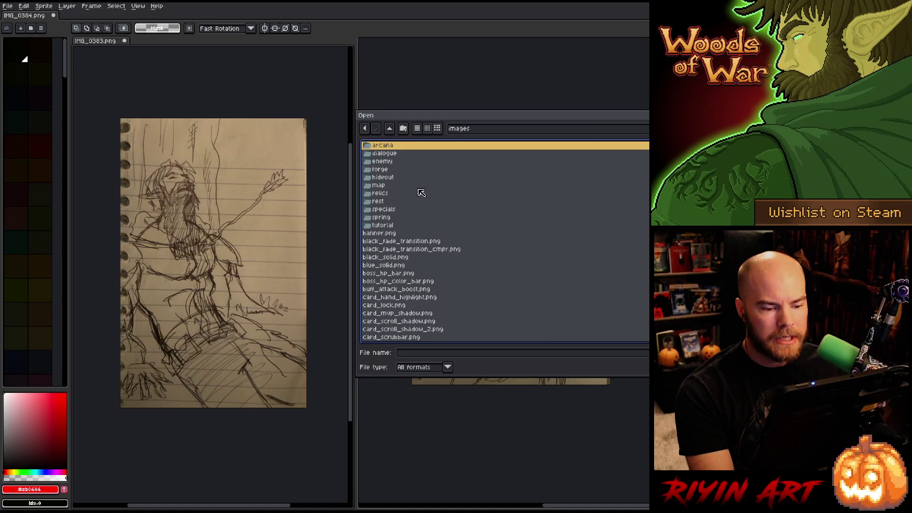
pyautogui.doubleClick(389, 179)
pyautogui.hotkey('alt', 'Left')
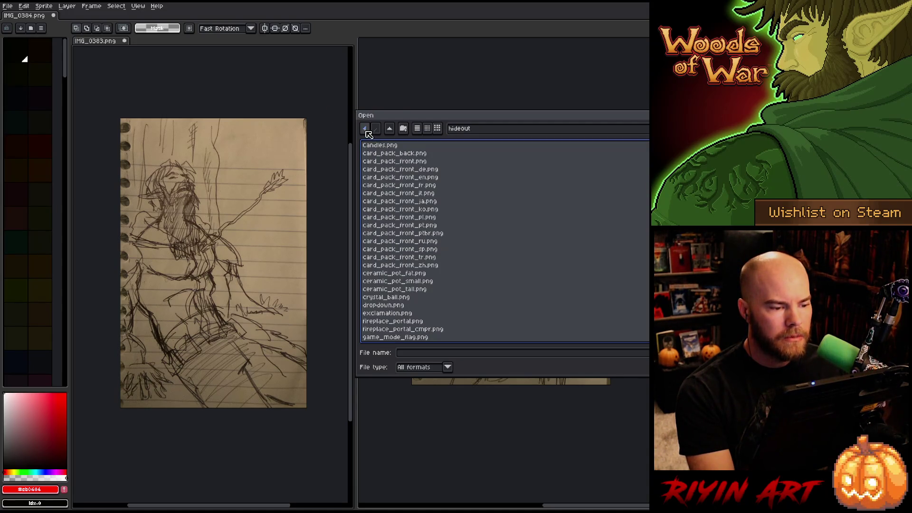
pyautogui.doubleClick(388, 153)
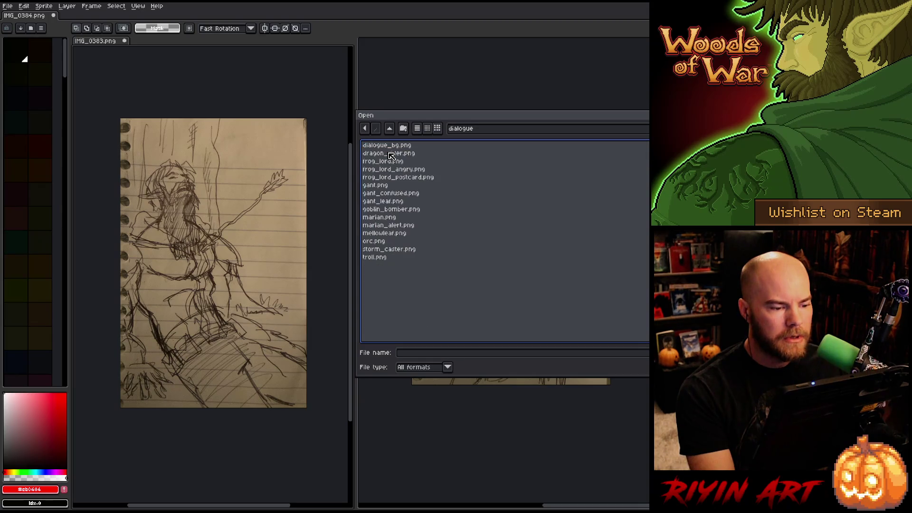
pyautogui.click(420, 171)
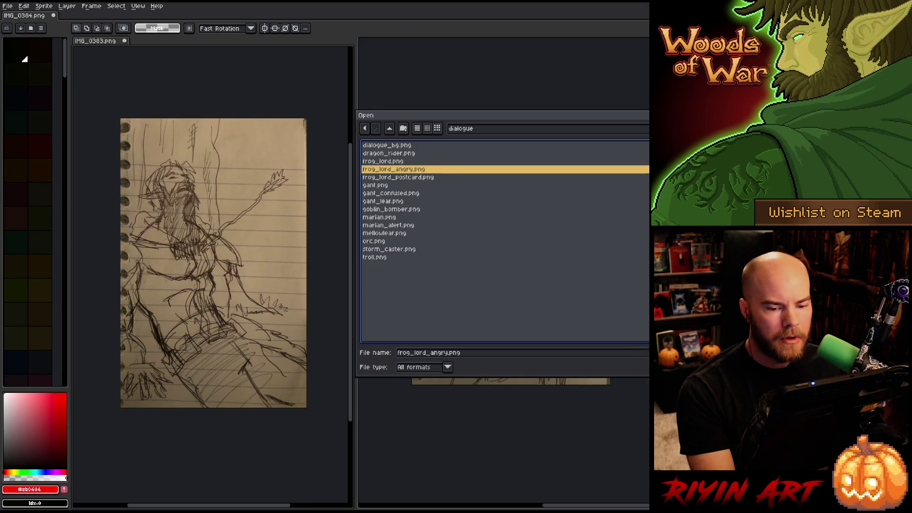
pyautogui.press('Return')
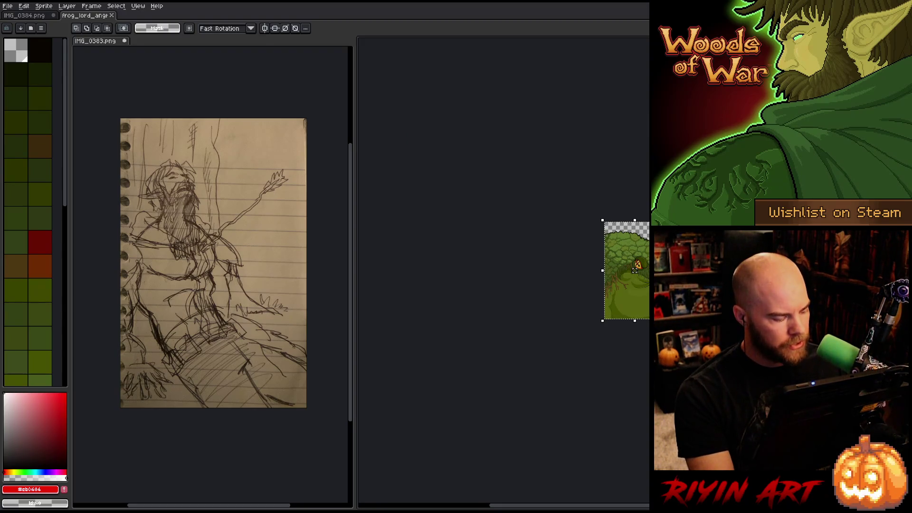
# Look over the frog lord reference image, then close its tab.
pyautogui.scroll(1, 605, 275)
pyautogui.moveTo(604, 275); pyautogui.dragTo(468, 269)
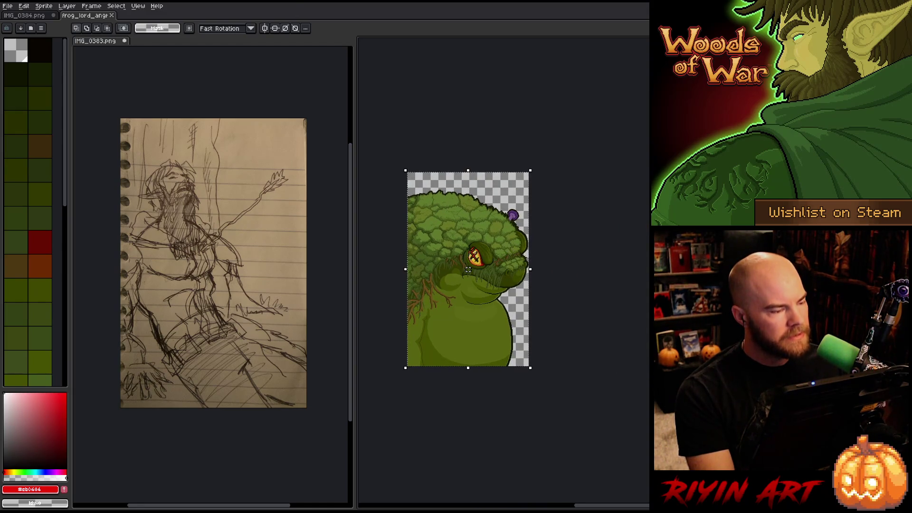
pyautogui.click(114, 16)
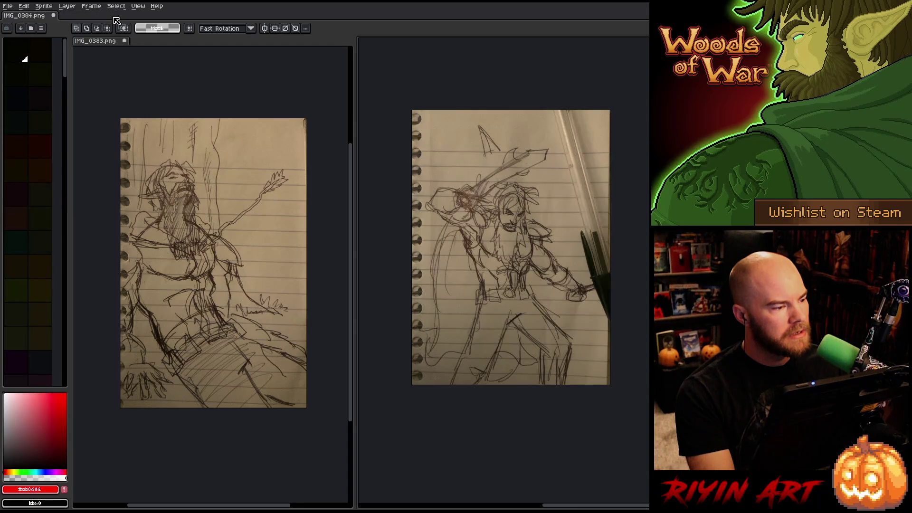
pyautogui.click(8, 5)
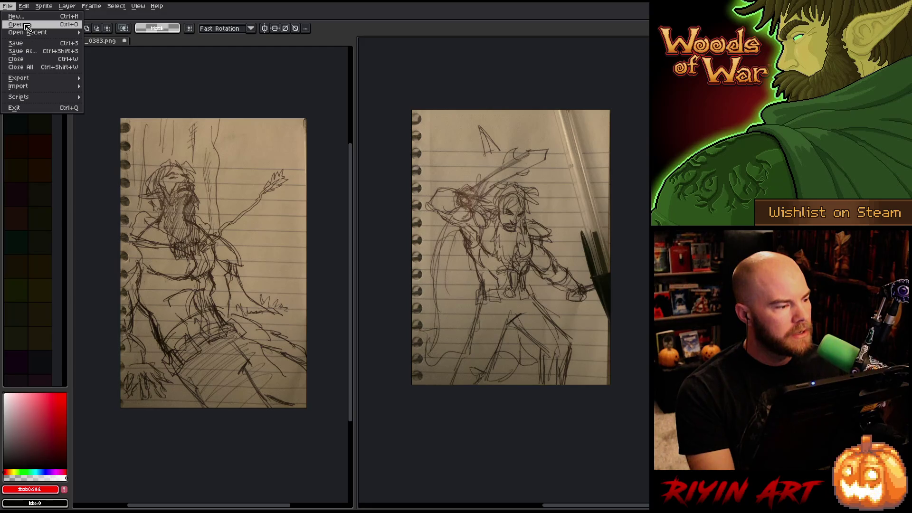
pyautogui.click(10, 7)
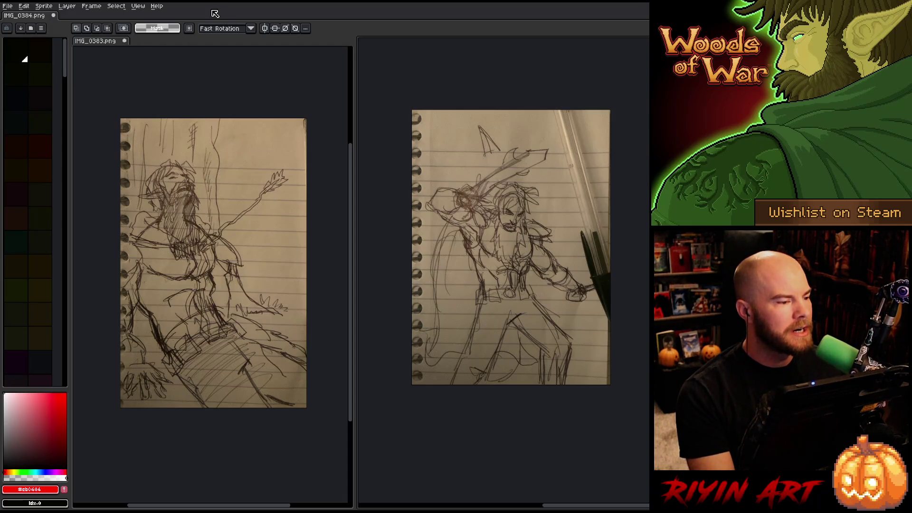
# Open marian.png from the dialogue folder, centre it in the right view, then close it.
pyautogui.click(10, 6)
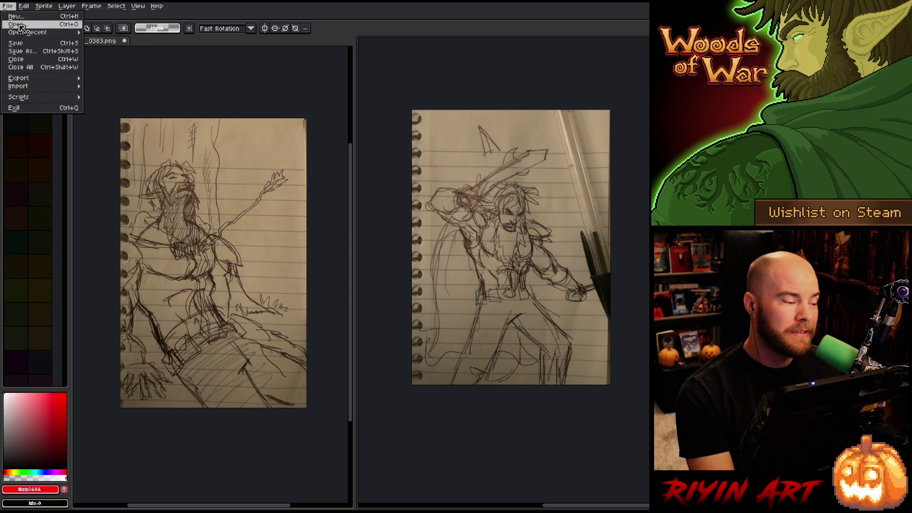
pyautogui.click(20, 26)
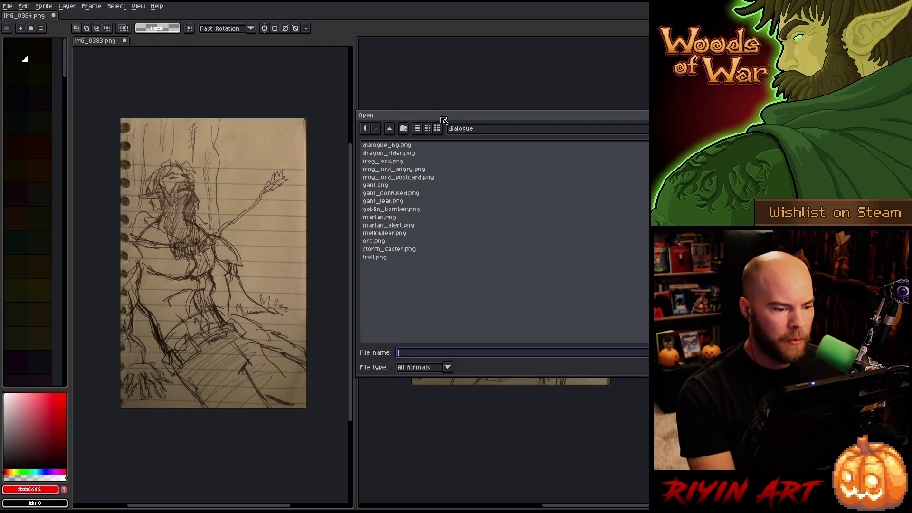
pyautogui.moveTo(443, 115); pyautogui.dragTo(374, 118)
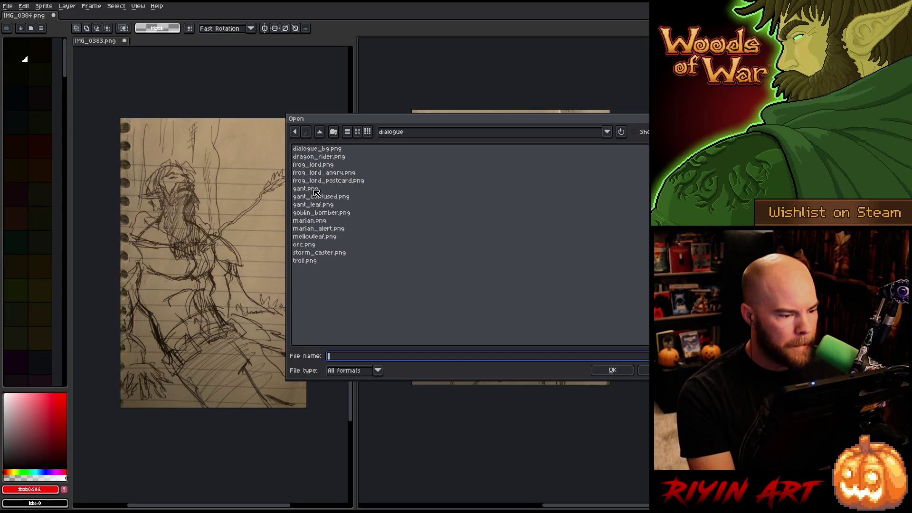
pyautogui.click(319, 222)
pyautogui.click(610, 371)
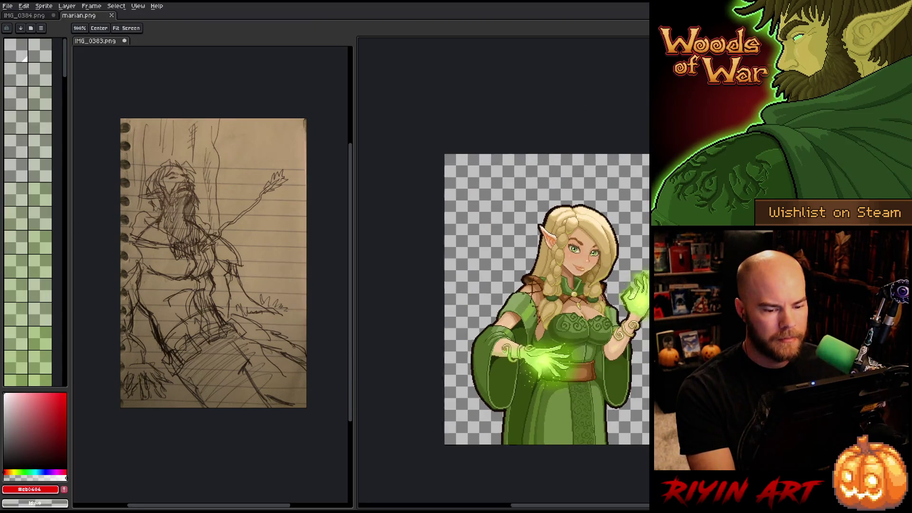
pyautogui.moveTo(617, 273); pyautogui.dragTo(652, 276)
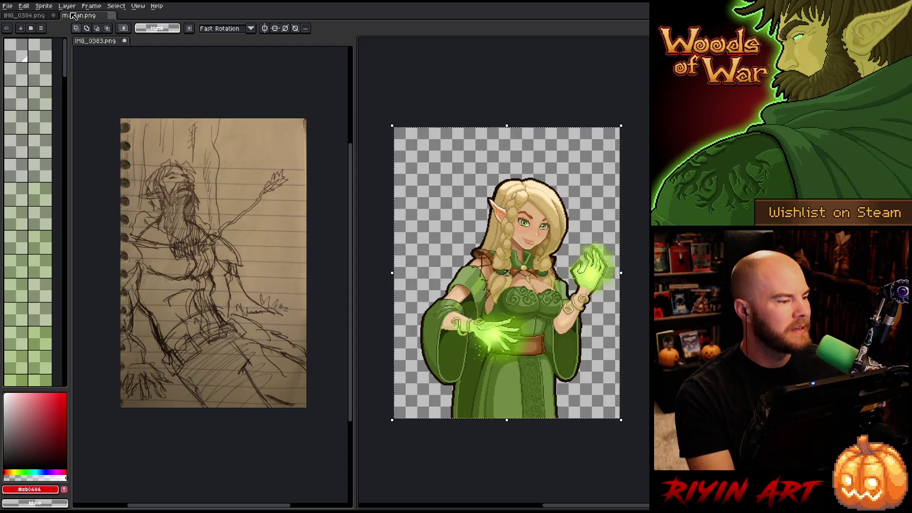
pyautogui.click(113, 16)
# Open gant.png from the dialogue folder.
pyautogui.click(8, 5)
pyautogui.click(17, 24)
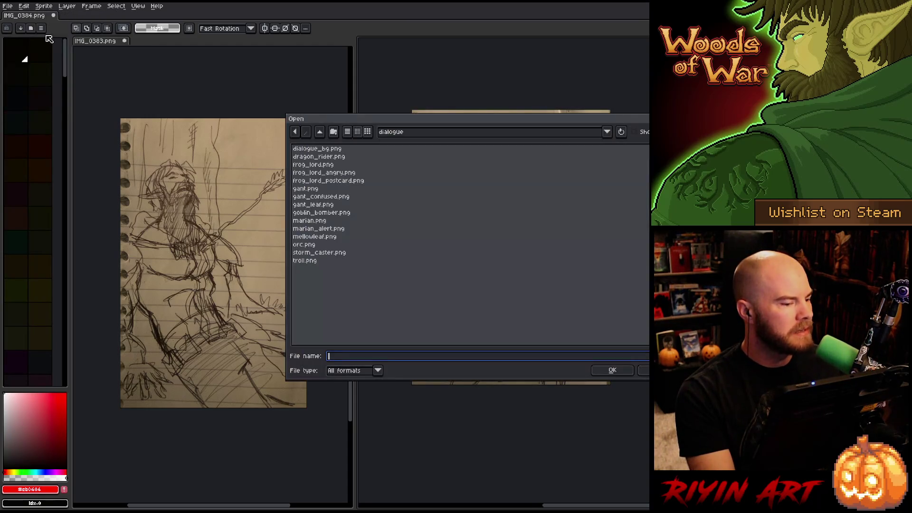
pyautogui.doubleClick(313, 189)
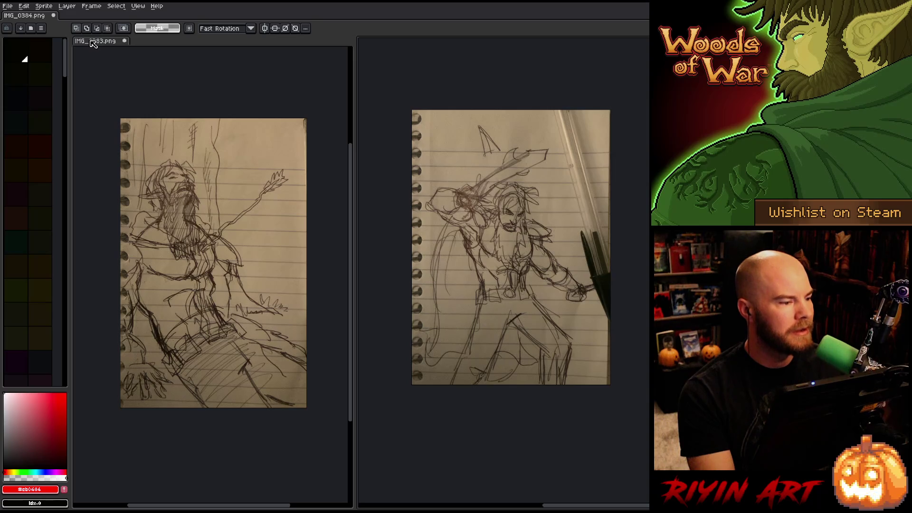
# Merge the two sketch photos into a single tabbed view.
pyautogui.moveTo(93, 42); pyautogui.dragTo(87, 17)
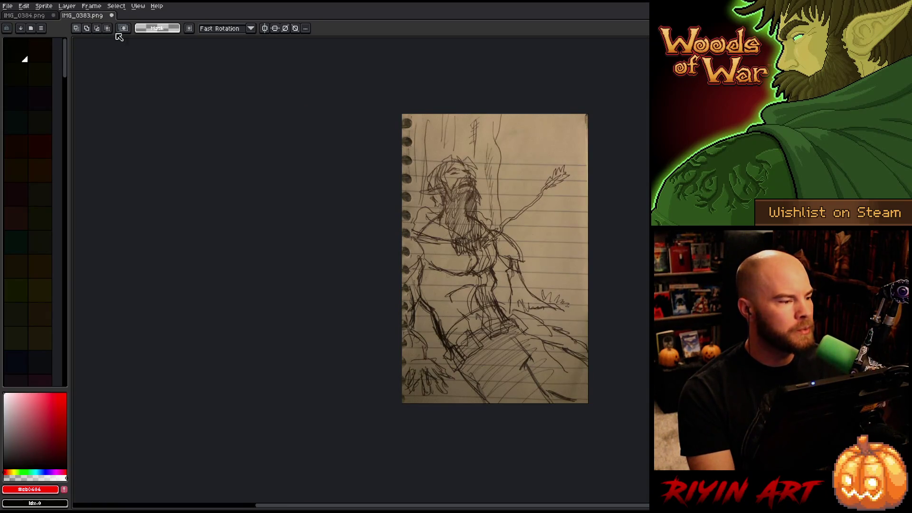
pyautogui.scroll(1, 515, 166)
pyautogui.moveTo(514, 166); pyautogui.dragTo(369, 161)
pyautogui.scroll(-1, 370, 161)
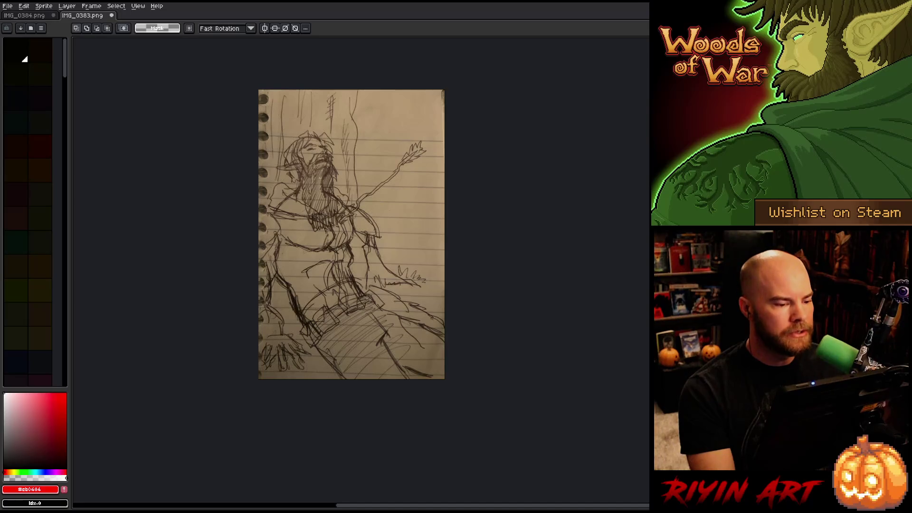
# Create a new transparent 315×400 px sprite.
pyautogui.click(7, 6)
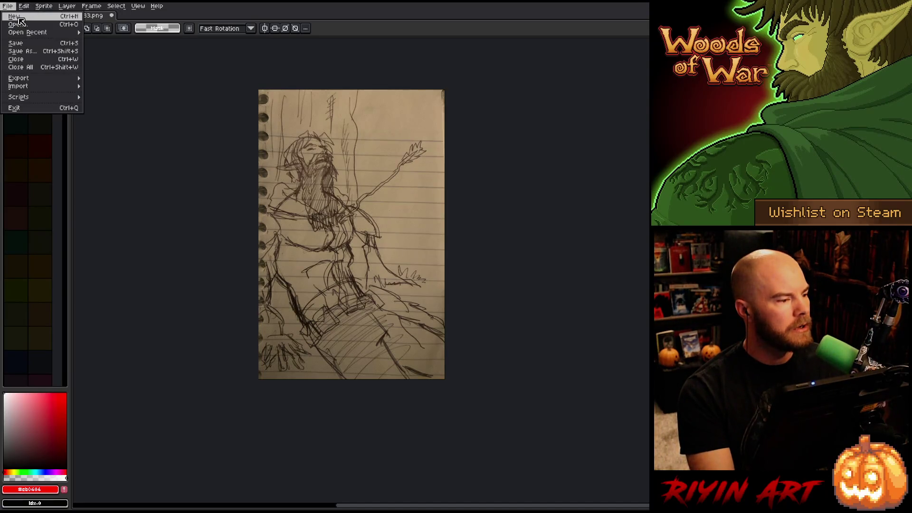
pyautogui.click(18, 18)
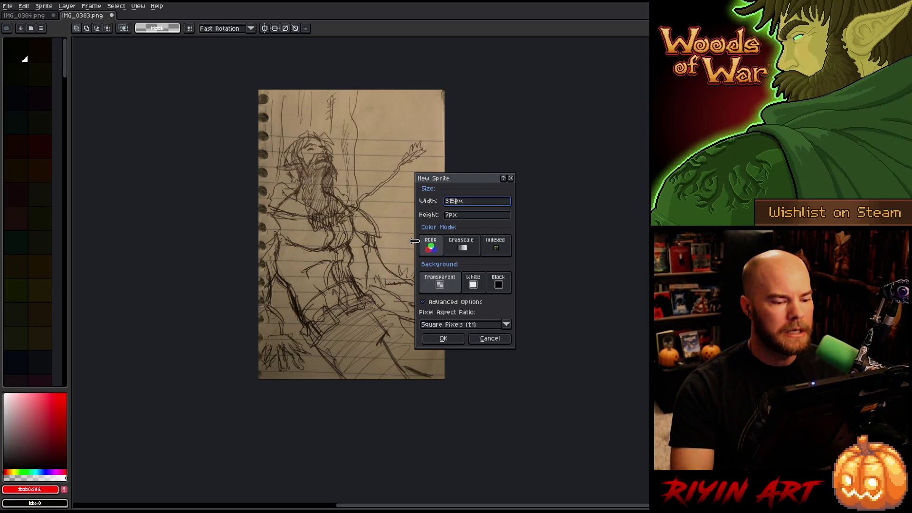
pyautogui.press('Tab')
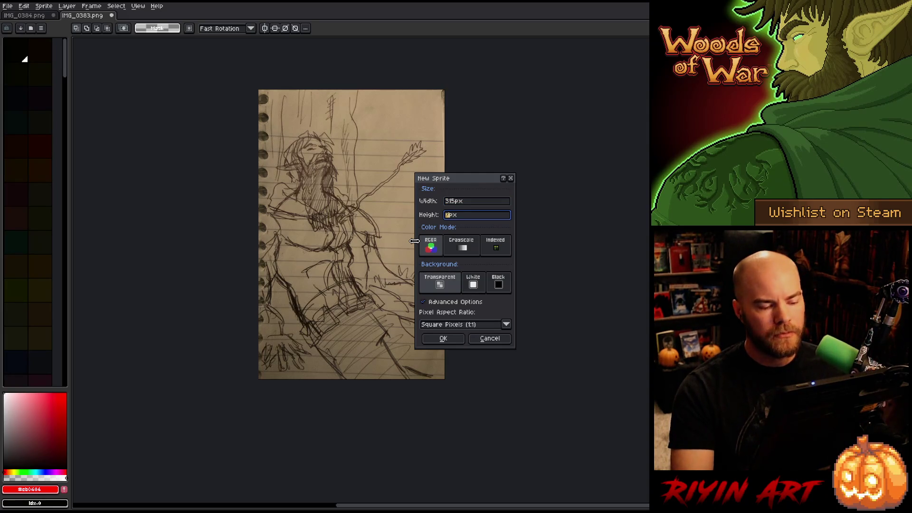
pyautogui.write('400')
pyautogui.press('Return')
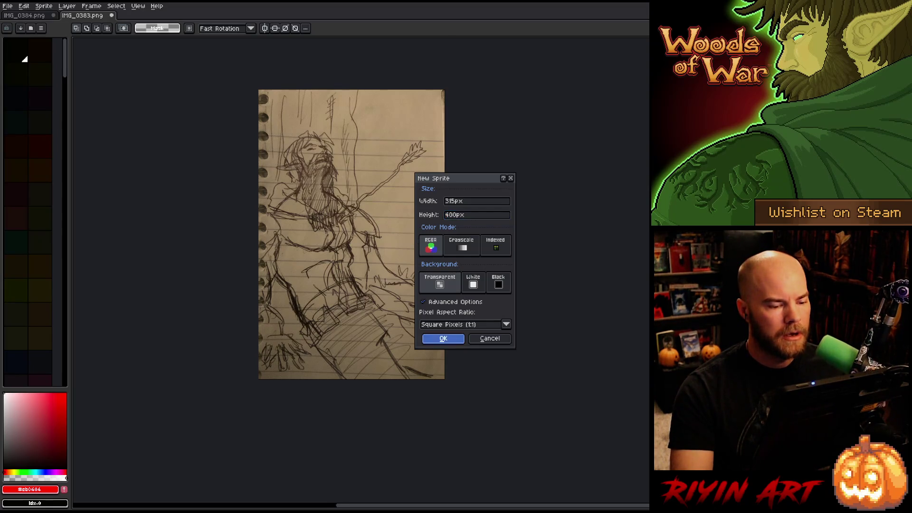
pyautogui.press('m')
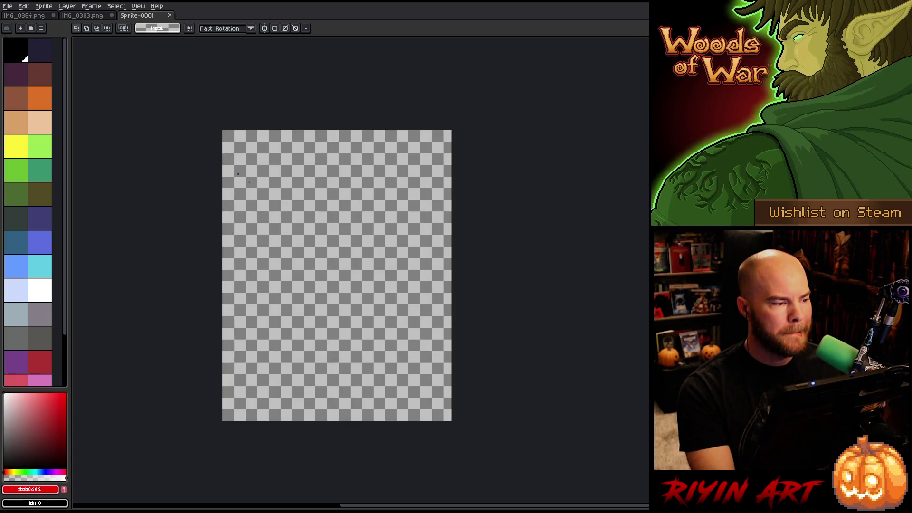
# Copy the whole IMG_0383 sketch and paste it into Sprite-0001.
pyautogui.click(83, 16)
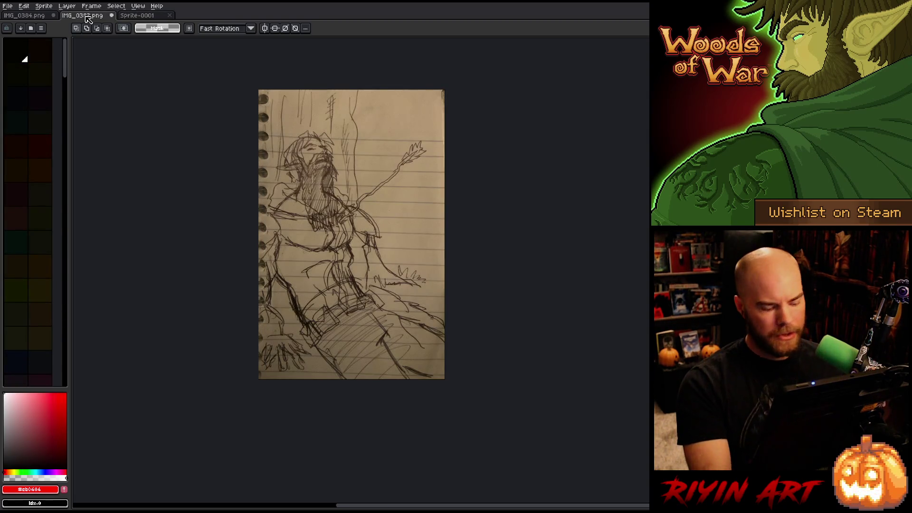
pyautogui.hotkey('ctrl', 'a')
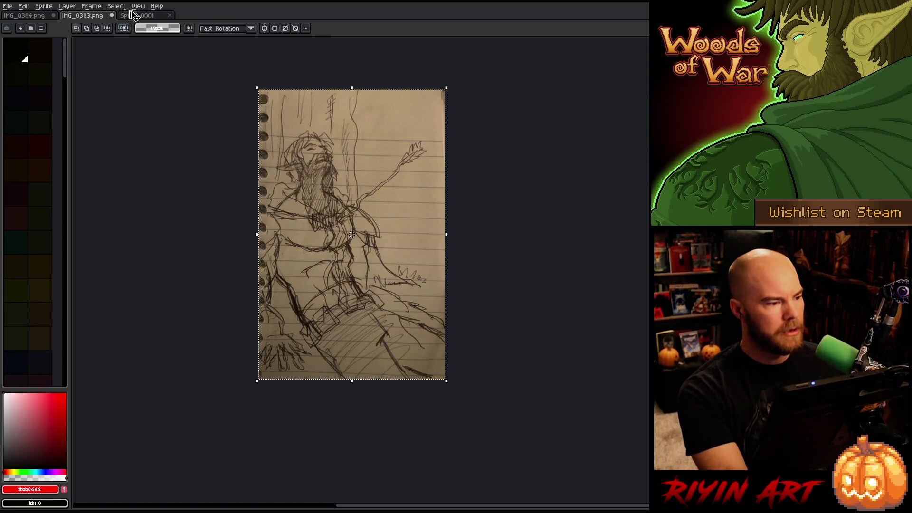
pyautogui.click(138, 15)
pyautogui.hotkey('ctrl', 'v')
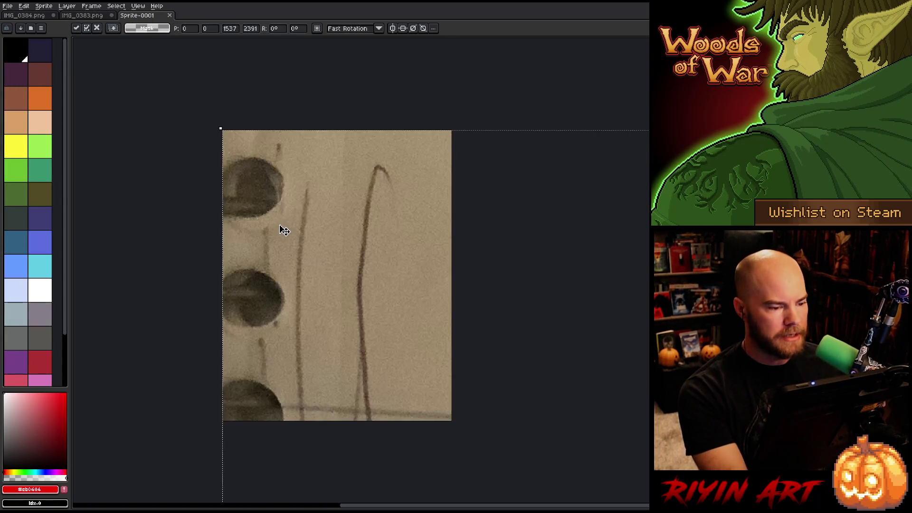
# Scale the pasted sketch down to fit the canvas, shift it up and right, and commit.
pyautogui.scroll(-5, 284, 230)
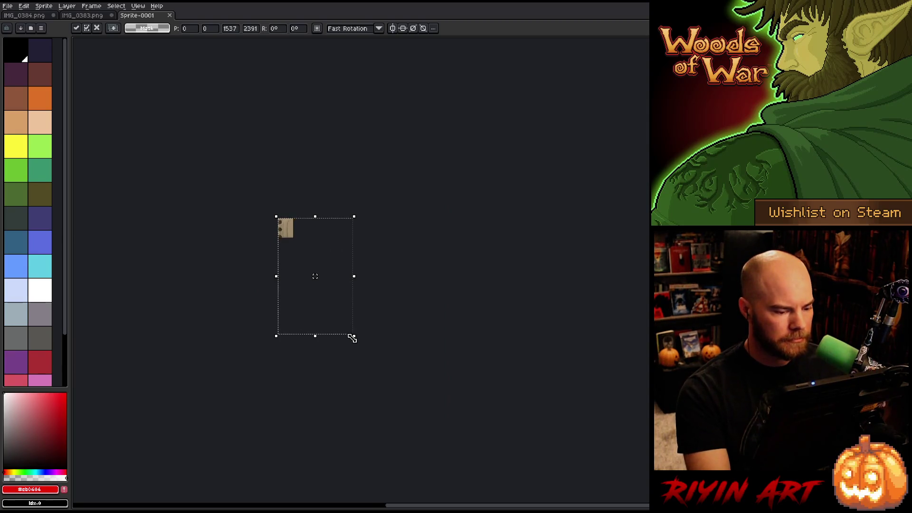
pyautogui.moveTo(350, 337); pyautogui.dragTo(271, 259)
pyautogui.scroll(5, 285, 223)
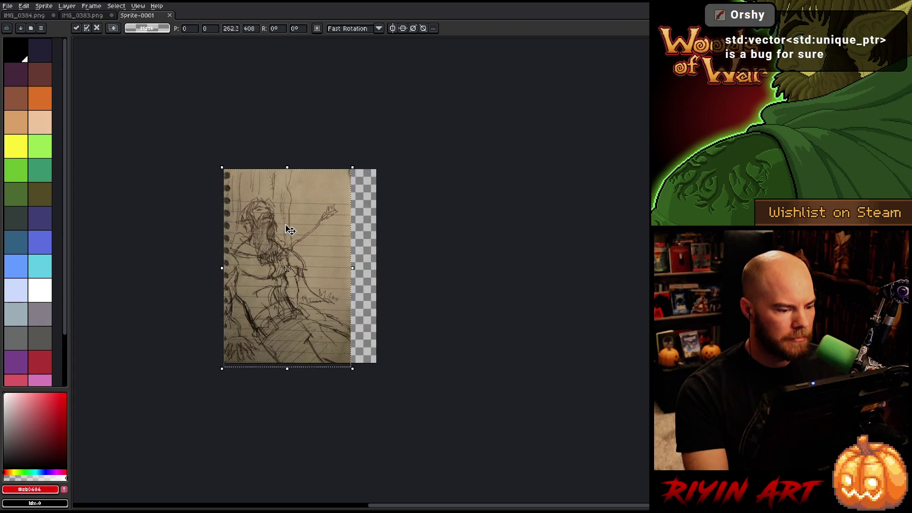
pyautogui.scroll(1, 294, 242)
pyautogui.moveTo(255, 270)
pyautogui.mouseDown()
pyautogui.moveTo(295, 253)
pyautogui.moveTo(299, 312)
pyautogui.moveTo(279, 254)
pyautogui.mouseUp()
pyautogui.click(484, 366)
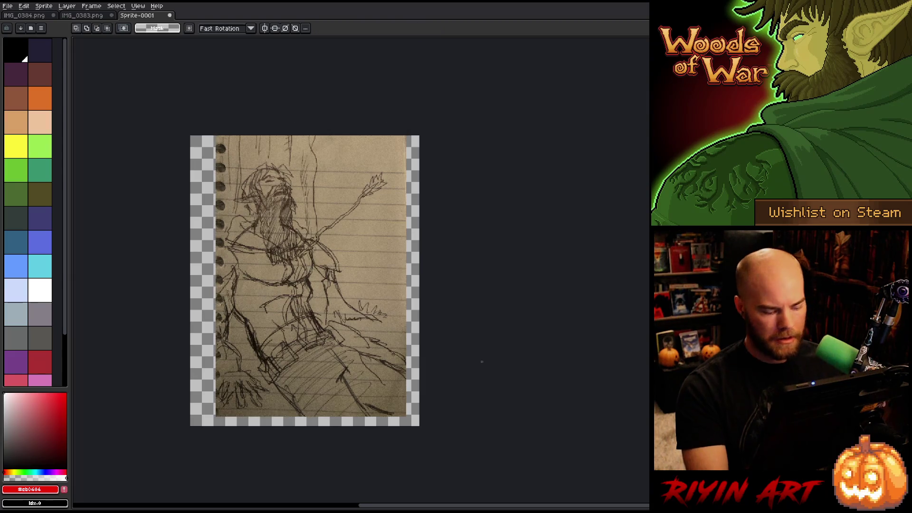
# Lasso the sketch's lower-right region and move it up-left, then shift the whole sketch right and down.
pyautogui.moveTo(435, 344); pyautogui.dragTo(328, 326)
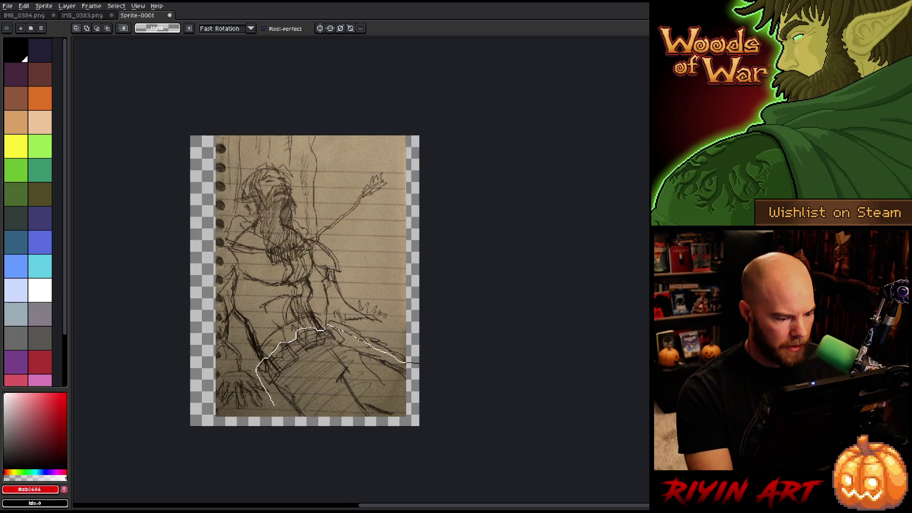
pyautogui.moveTo(402, 434); pyautogui.dragTo(407, 377)
pyautogui.moveTo(362, 399); pyautogui.dragTo(349, 389)
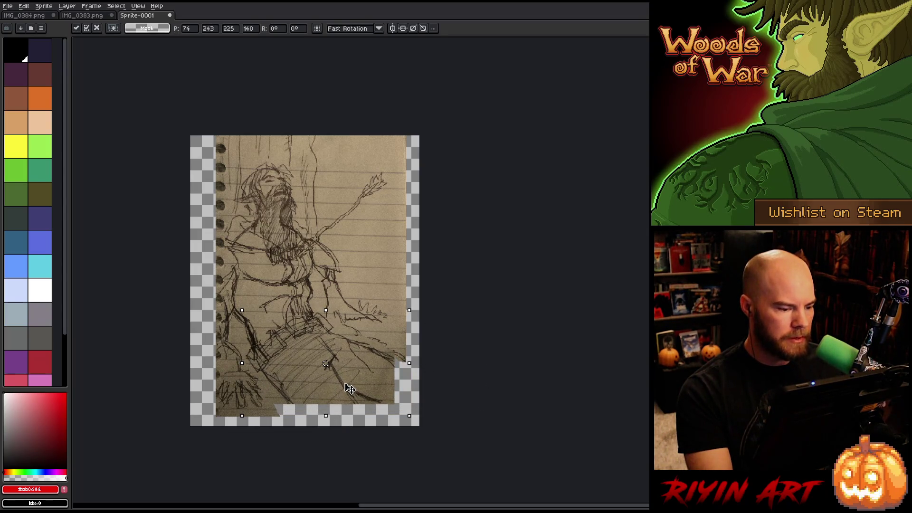
pyautogui.press('Up')
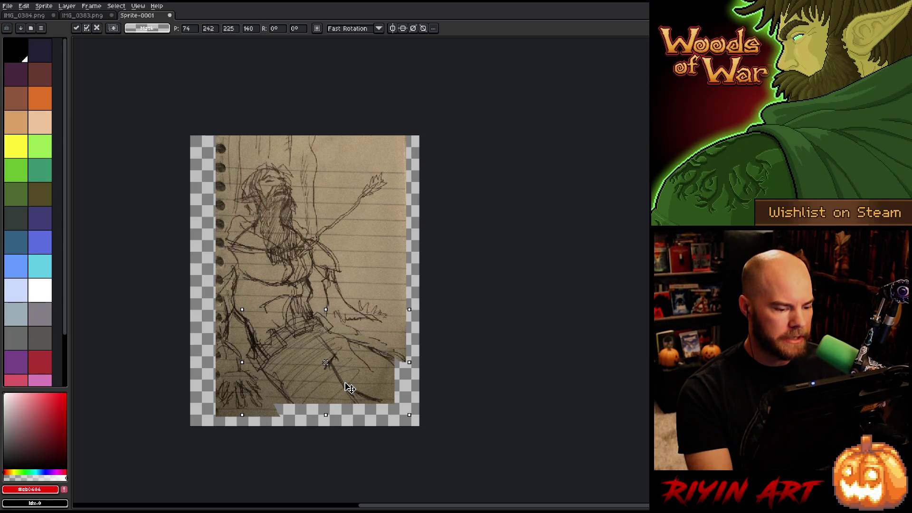
pyautogui.moveTo(349, 388); pyautogui.dragTo(350, 389)
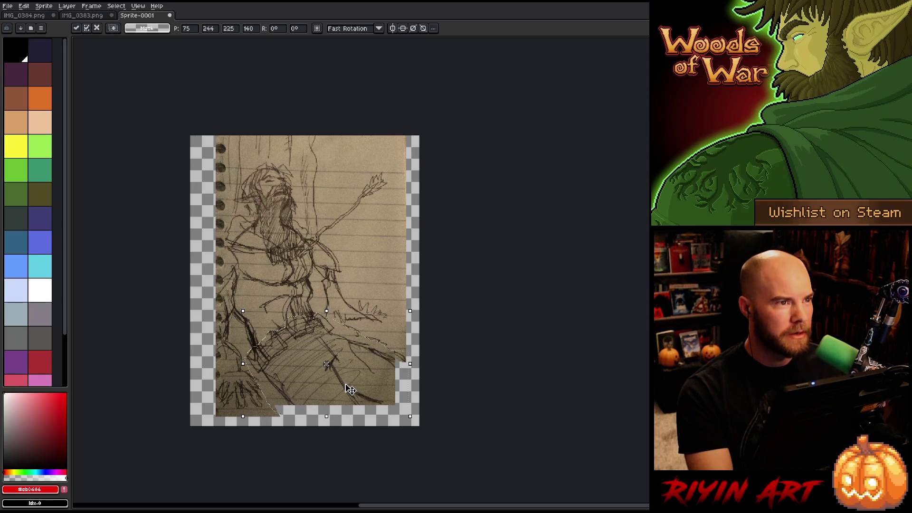
pyautogui.click(450, 354)
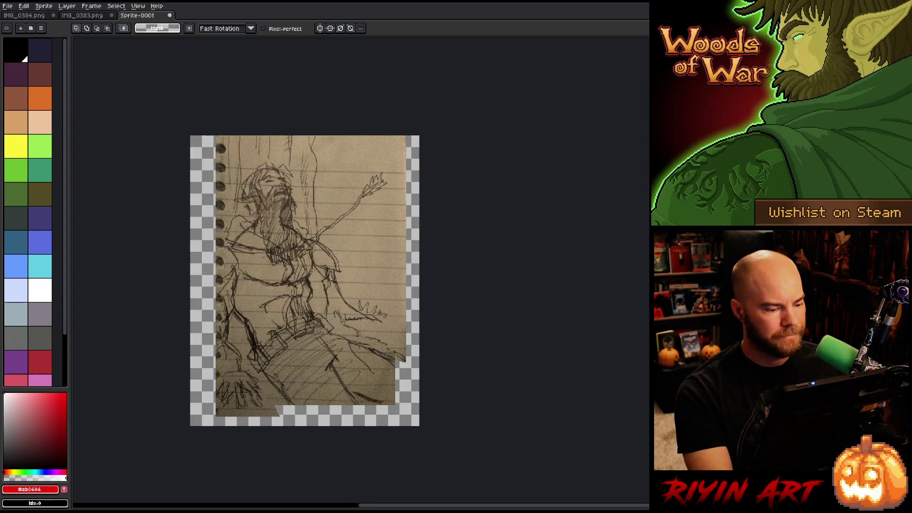
pyautogui.press('v')
pyautogui.moveTo(300, 277)
pyautogui.mouseDown()
pyautogui.moveTo(322, 295)
pyautogui.moveTo(315, 276)
pyautogui.moveTo(321, 343)
pyautogui.moveTo(319, 302)
pyautogui.mouseUp()
# Drag the sketch layer back up and left with the Move tool.
pyautogui.scroll(-1, 318, 302)
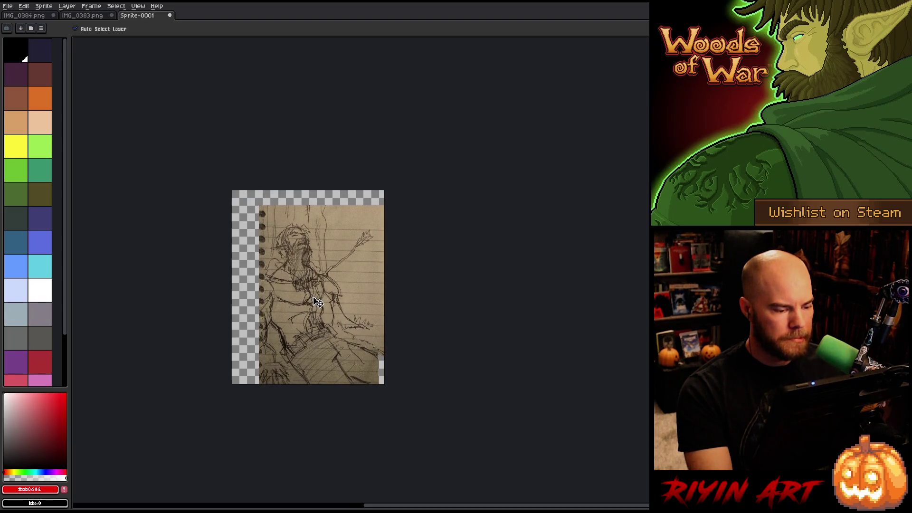
pyautogui.scroll(2, 315, 295)
pyautogui.scroll(-1, 311, 290)
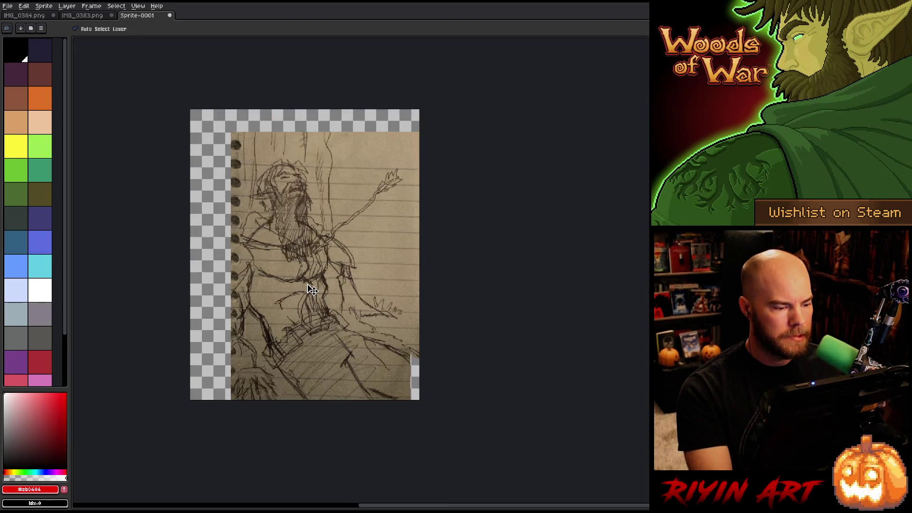
pyautogui.moveTo(313, 296)
pyautogui.mouseDown()
pyautogui.moveTo(304, 284)
pyautogui.moveTo(309, 288)
pyautogui.mouseUp()
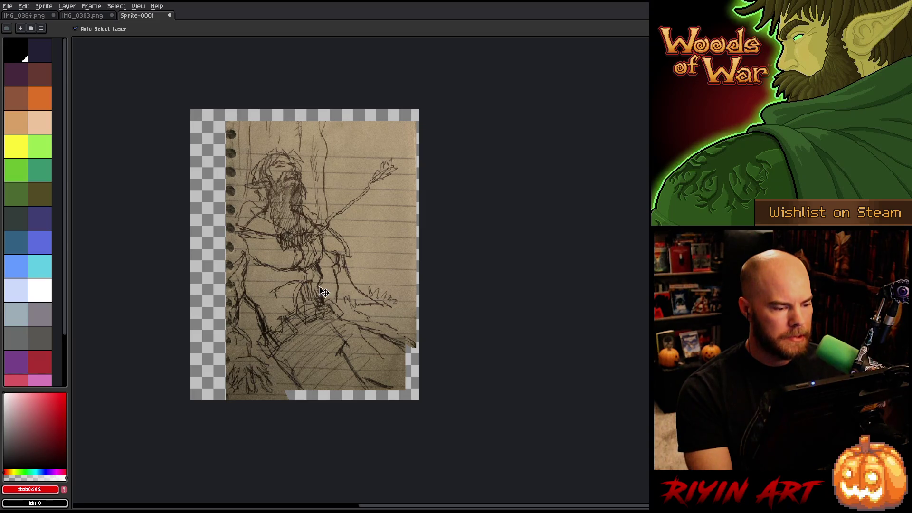
pyautogui.click(43, 6)
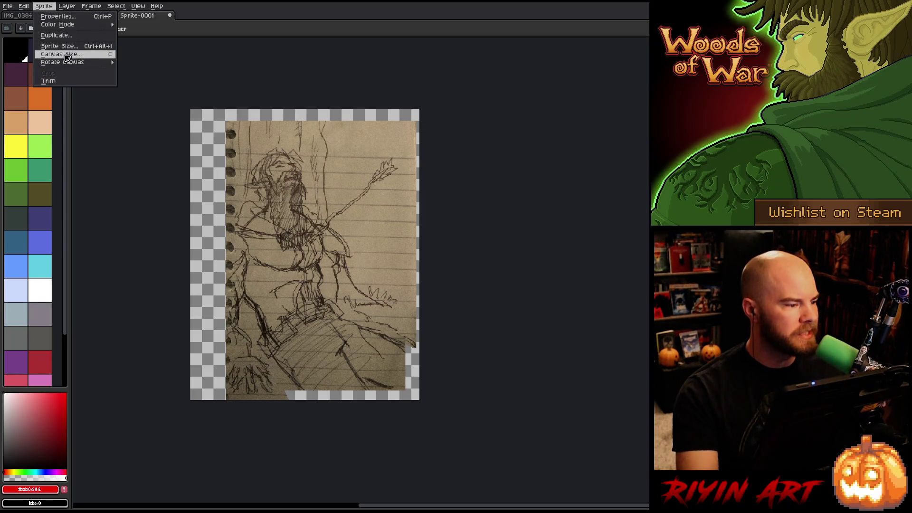
# Widen the canvas to 400 px anchored left, then move the sketch toward the centre.
pyautogui.click(61, 53)
pyautogui.click(543, 108)
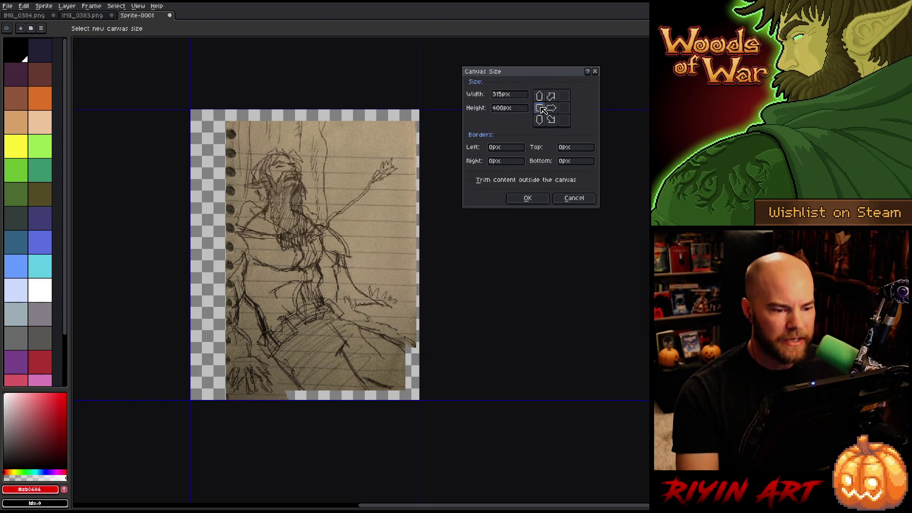
pyautogui.click(505, 98)
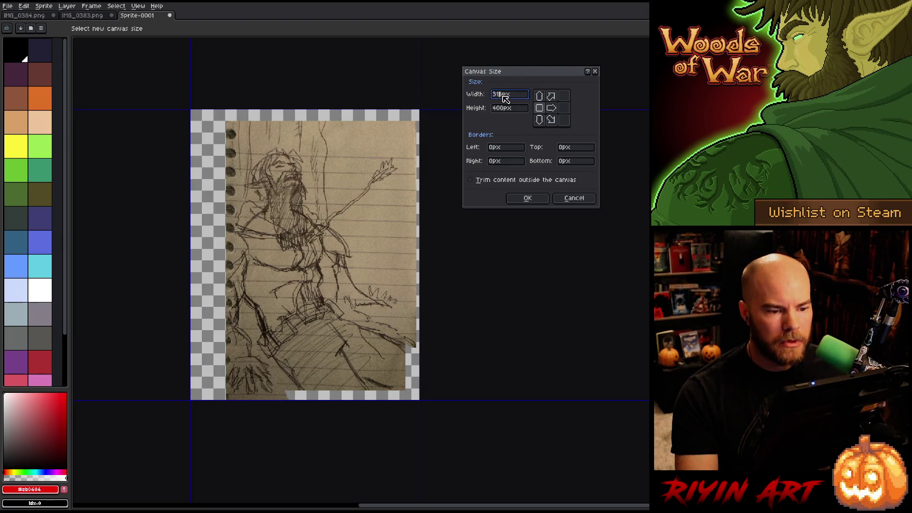
pyautogui.write('355')
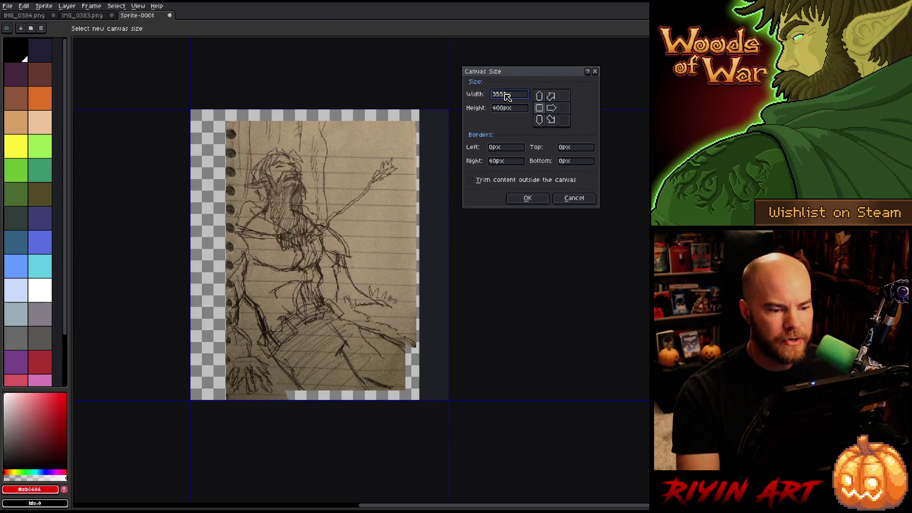
pyautogui.write('400')
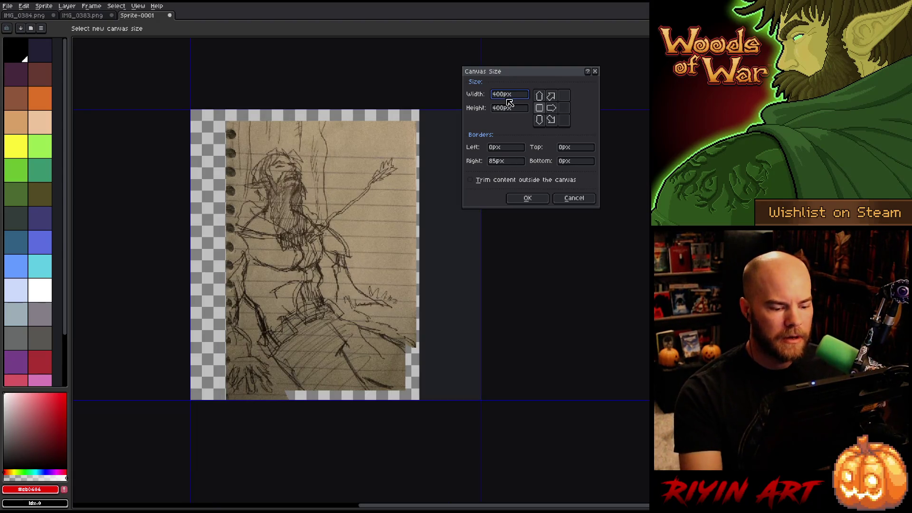
pyautogui.click(527, 197)
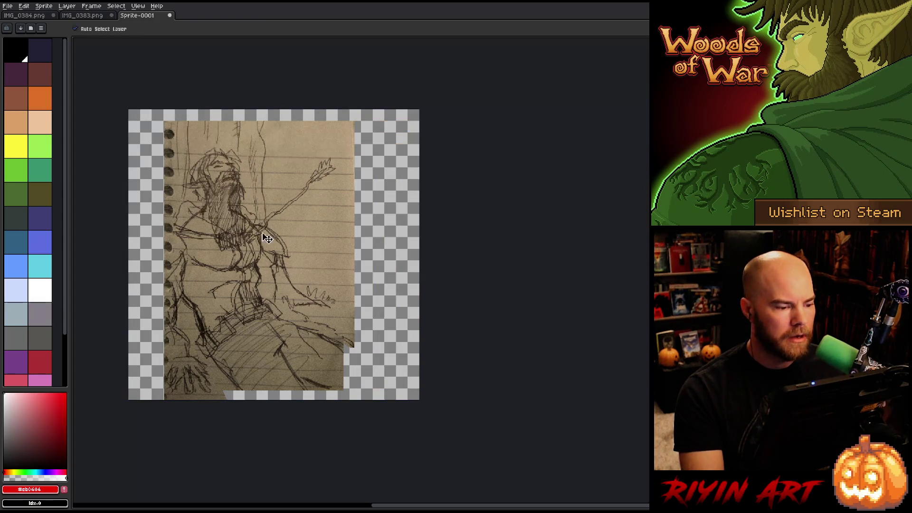
pyautogui.moveTo(264, 236)
pyautogui.mouseDown()
pyautogui.moveTo(285, 233)
pyautogui.moveTo(269, 226)
pyautogui.mouseUp()
pyautogui.moveTo(272, 226); pyautogui.dragTo(276, 233)
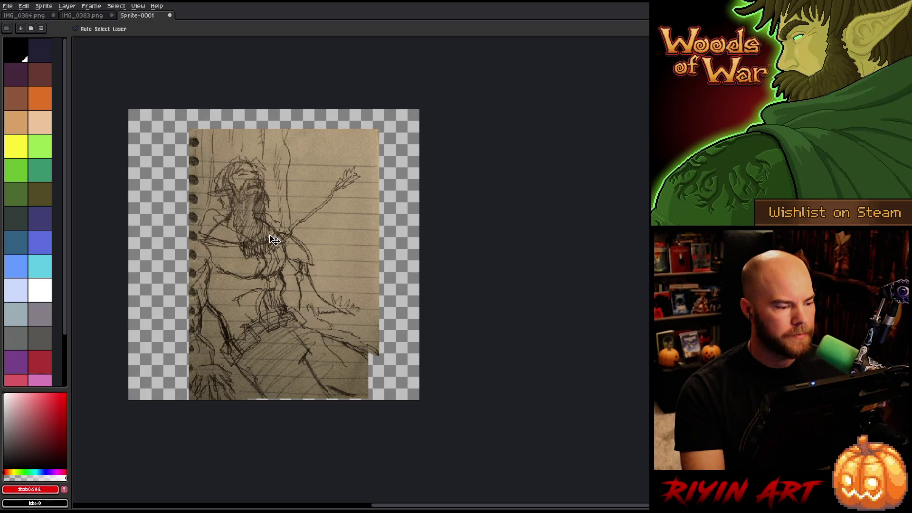
# Sample the paper's tan colour and bucket-fill the transparent margins with it.
pyautogui.scroll(1, 269, 239)
pyautogui.scroll(-1, 269, 239)
pyautogui.moveTo(227, 207); pyautogui.dragTo(253, 200)
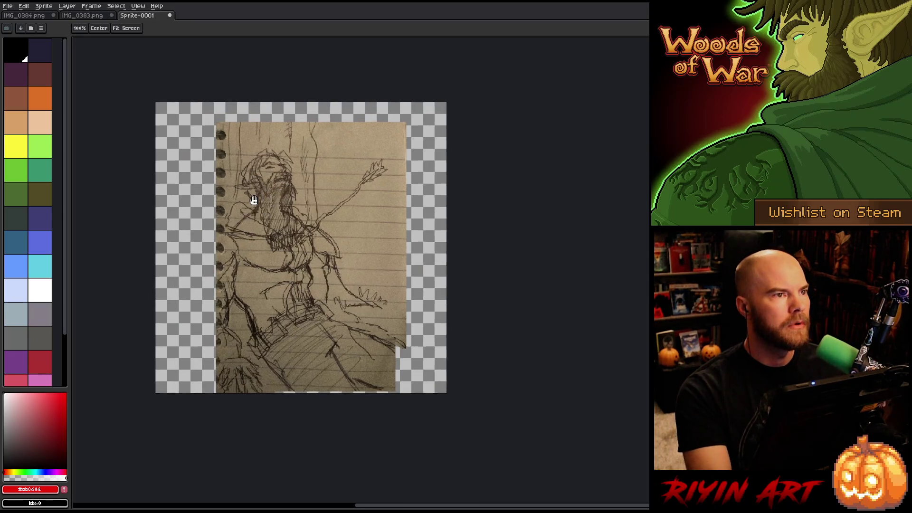
pyautogui.press('i')
pyautogui.click(385, 151)
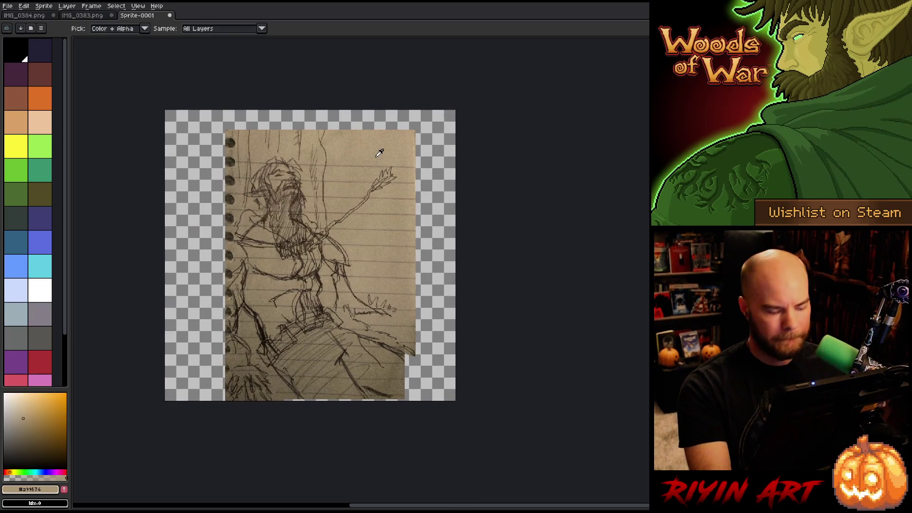
pyautogui.press('g')
pyautogui.click(443, 176)
# Recentre the sketch in view and return to the Eyedropper.
pyautogui.press('i')
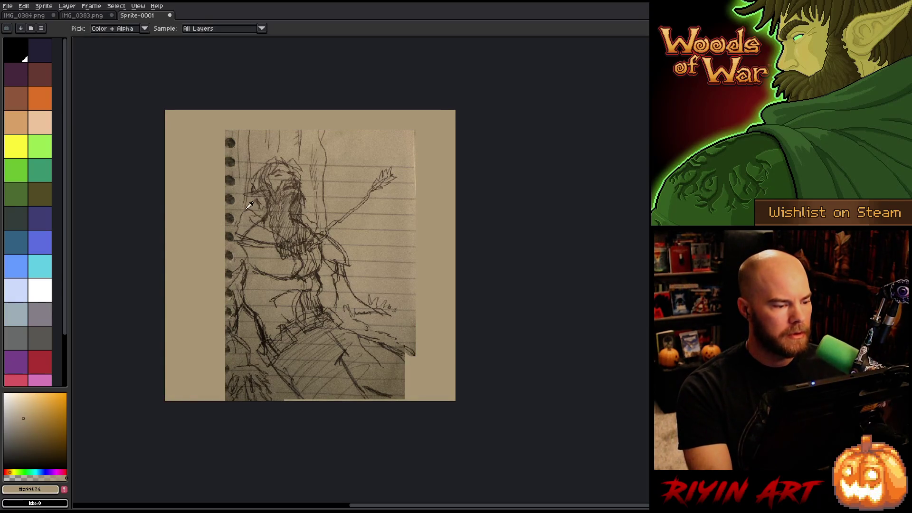
pyautogui.scroll(1, 331, 177)
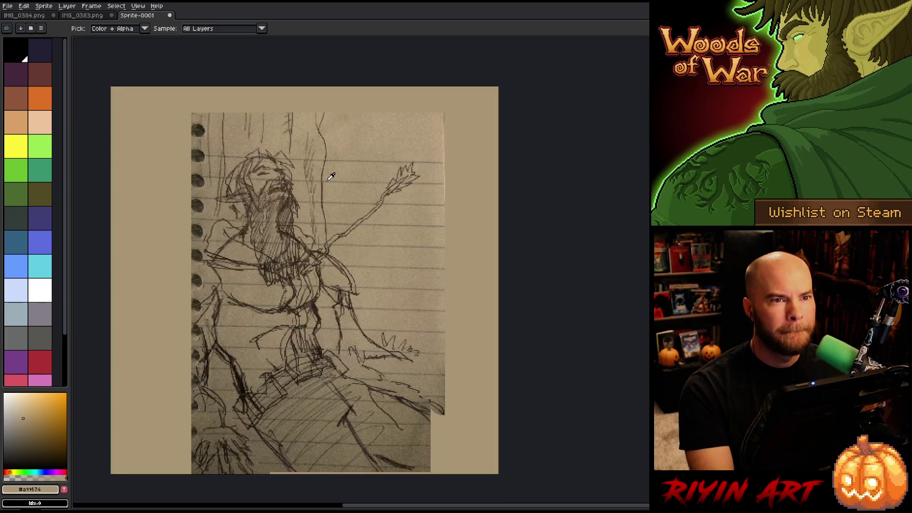
pyautogui.scroll(-1, 331, 176)
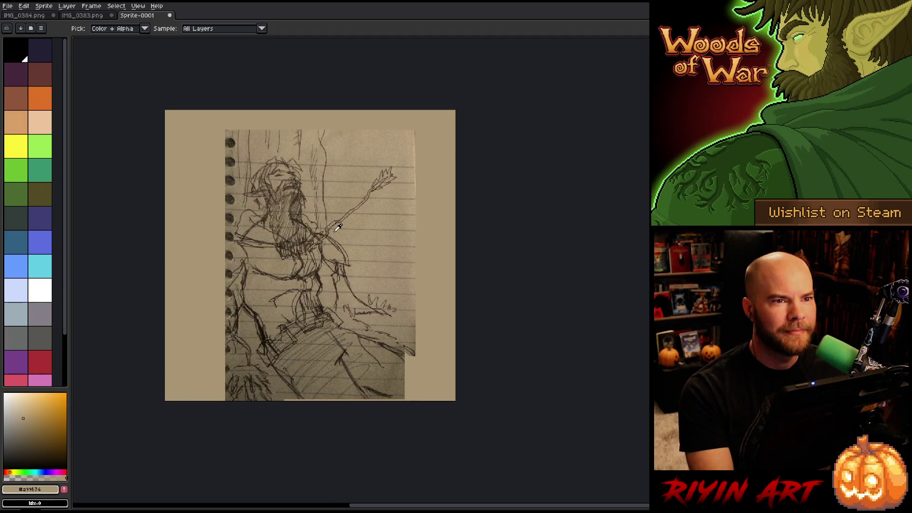
pyautogui.scroll(1, 337, 255)
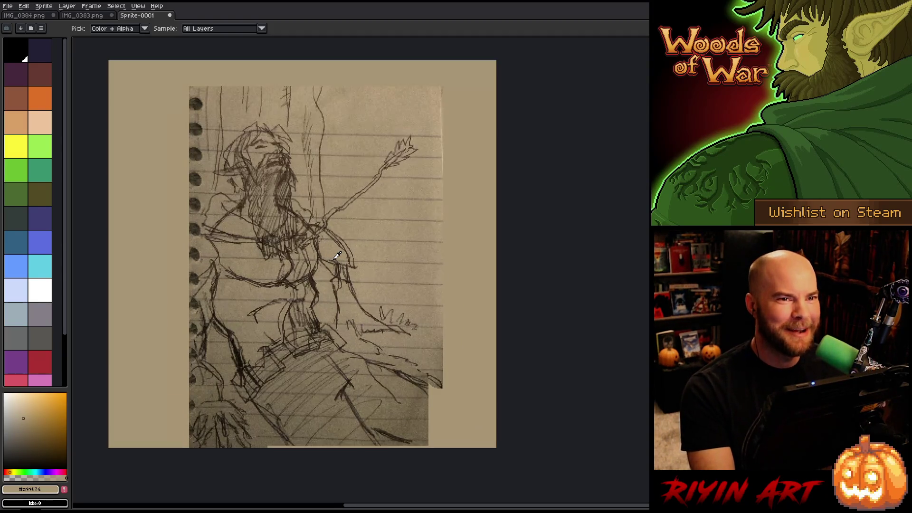
pyautogui.moveTo(278, 279)
pyautogui.mouseDown()
pyautogui.moveTo(323, 278)
pyautogui.moveTo(310, 281)
pyautogui.mouseUp()
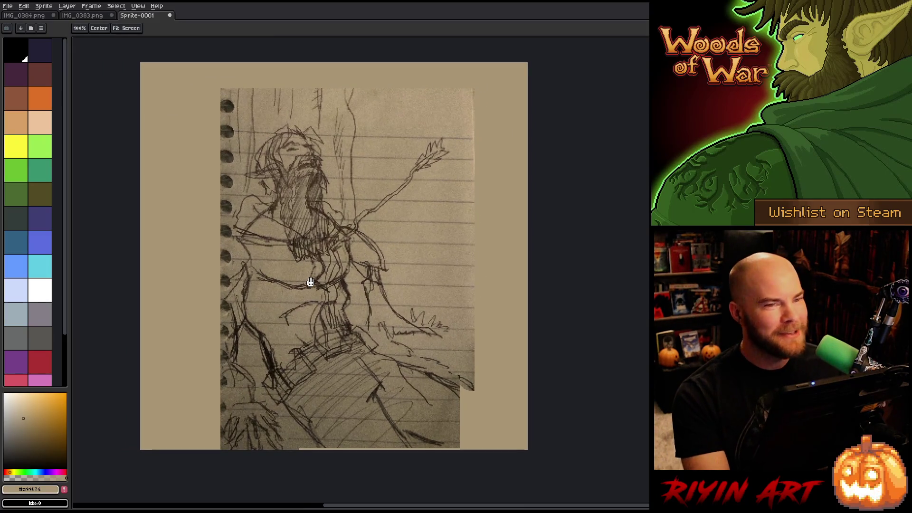
pyautogui.press('i')
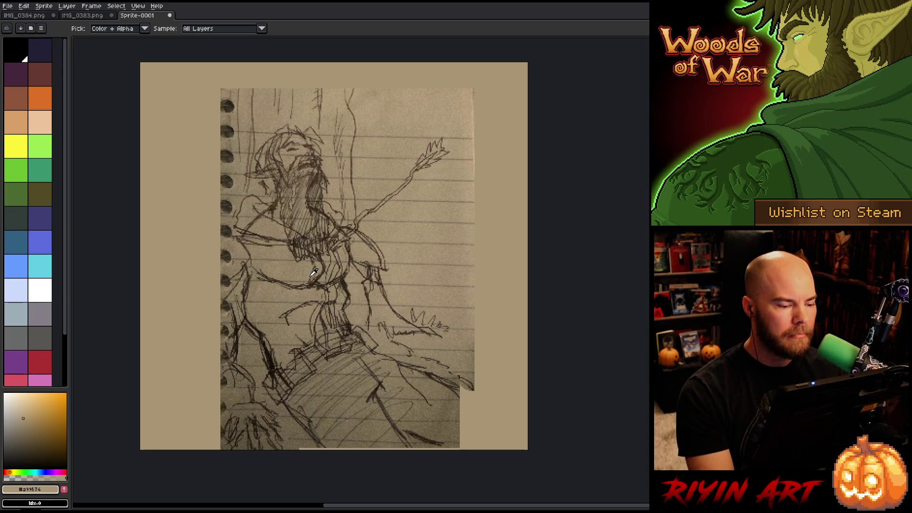
# Show and shrink the timeline, add an empty Layer 2 above the sketch, and make it active.
pyautogui.press('Tab')
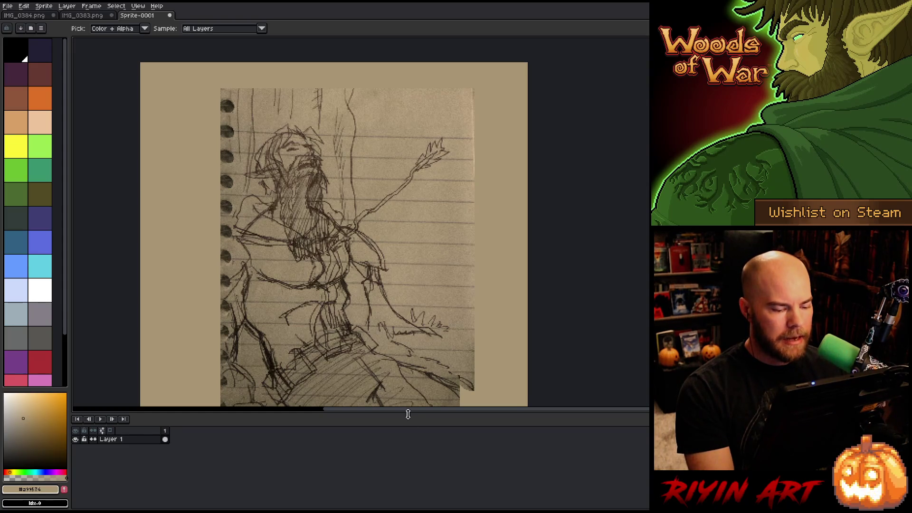
pyautogui.moveTo(409, 414); pyautogui.dragTo(400, 475)
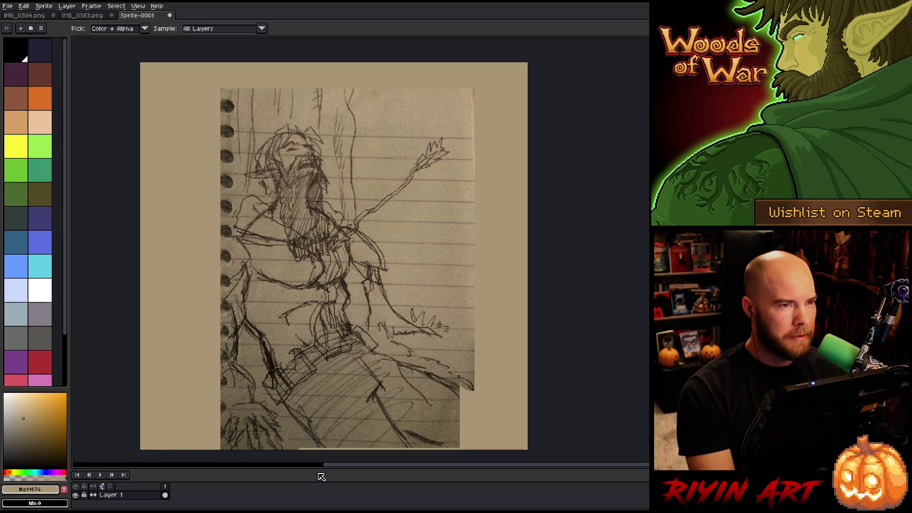
pyautogui.hotkey('shift', 'n')
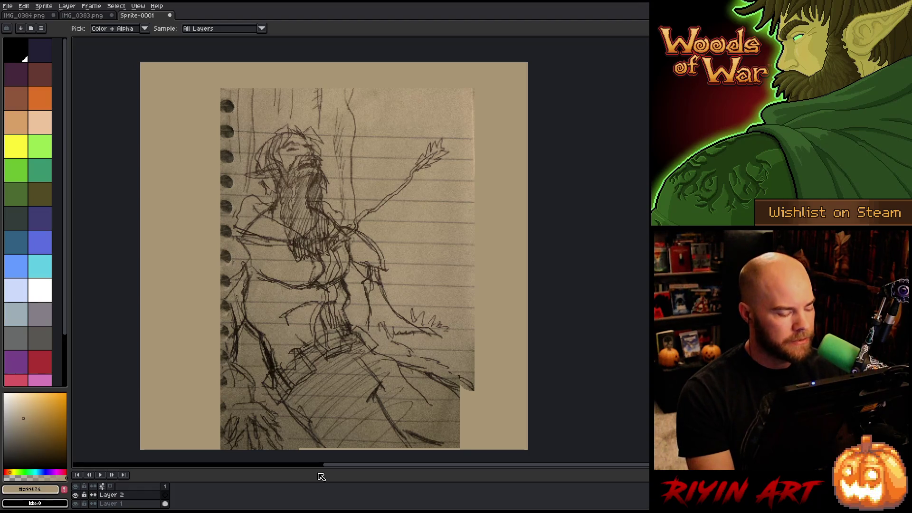
pyautogui.click(129, 504)
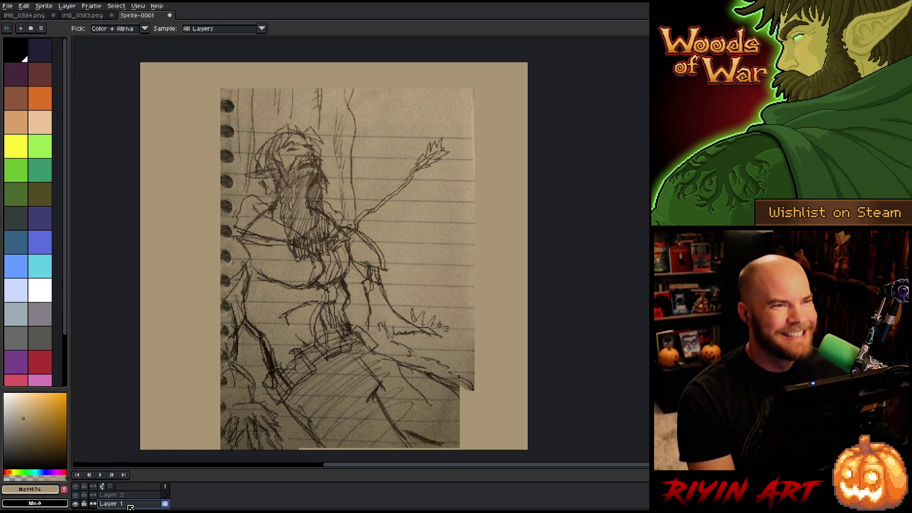
pyautogui.press('Up')
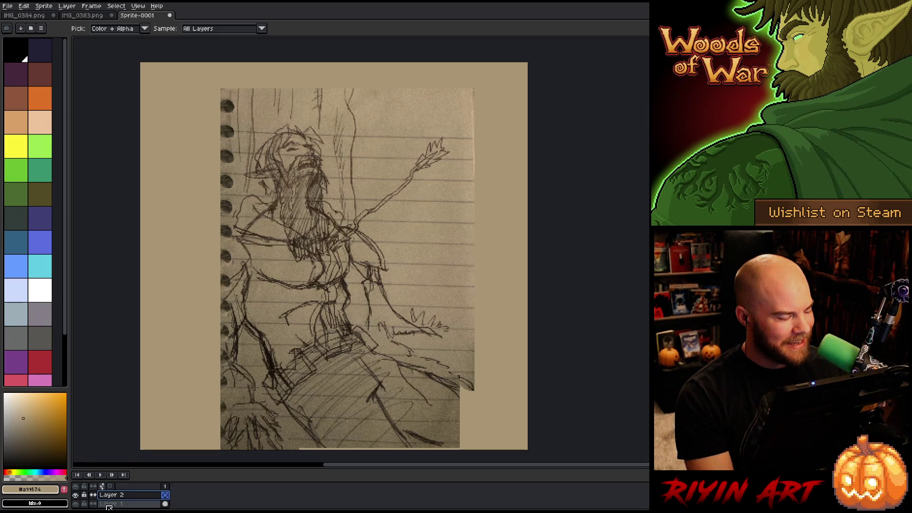
pyautogui.click(118, 505)
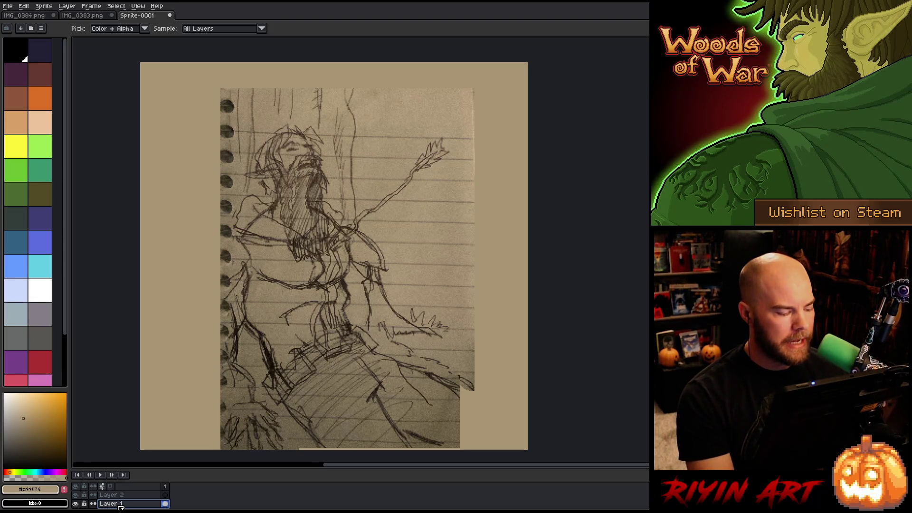
pyautogui.click(111, 495)
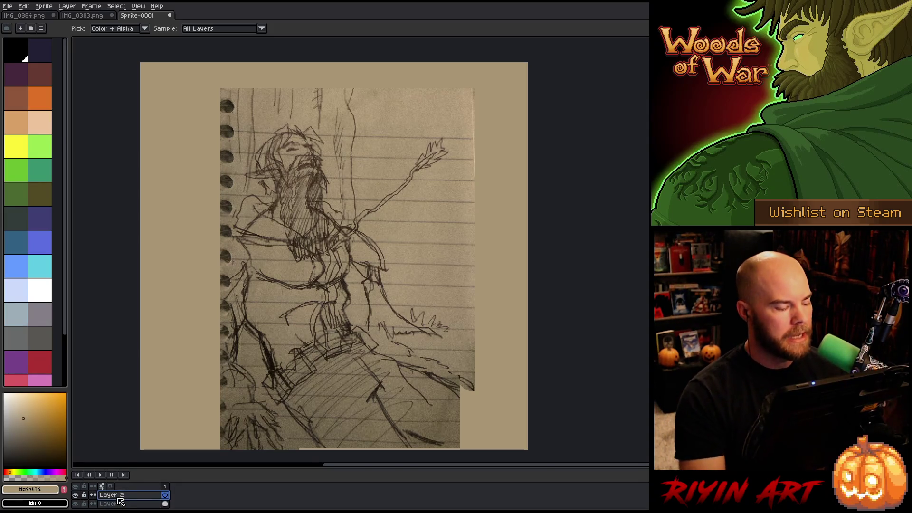
# Set the drawing colour to black, trim the palette down to black, and widen the left panel.
pyautogui.click(23, 430)
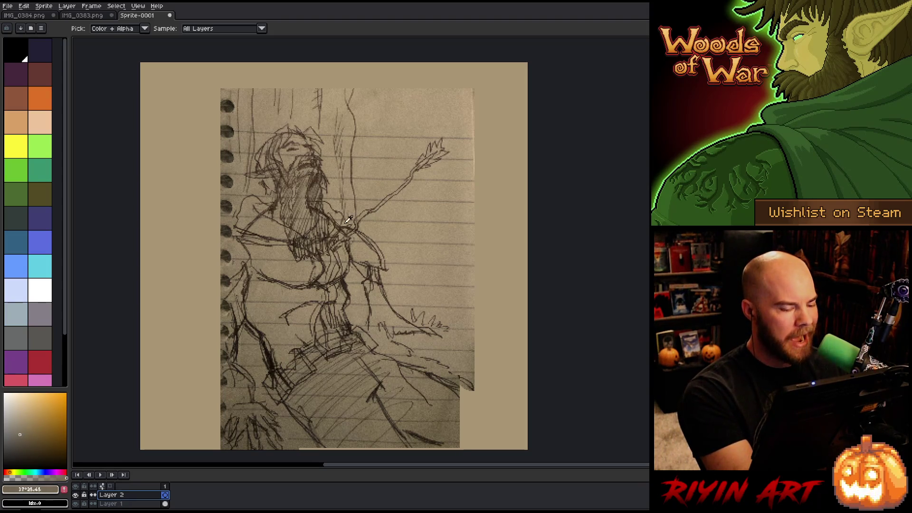
pyautogui.click(25, 52)
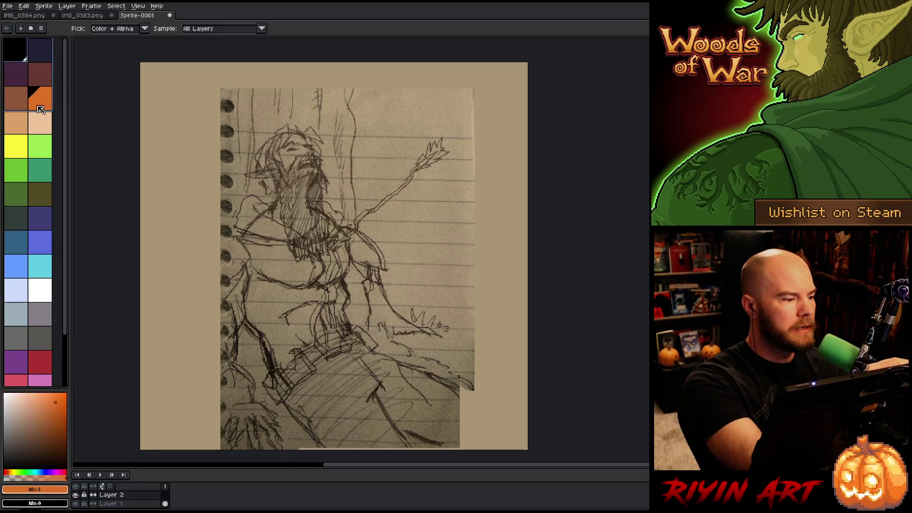
pyautogui.scroll(-2, 39, 373)
pyautogui.click(40, 374)
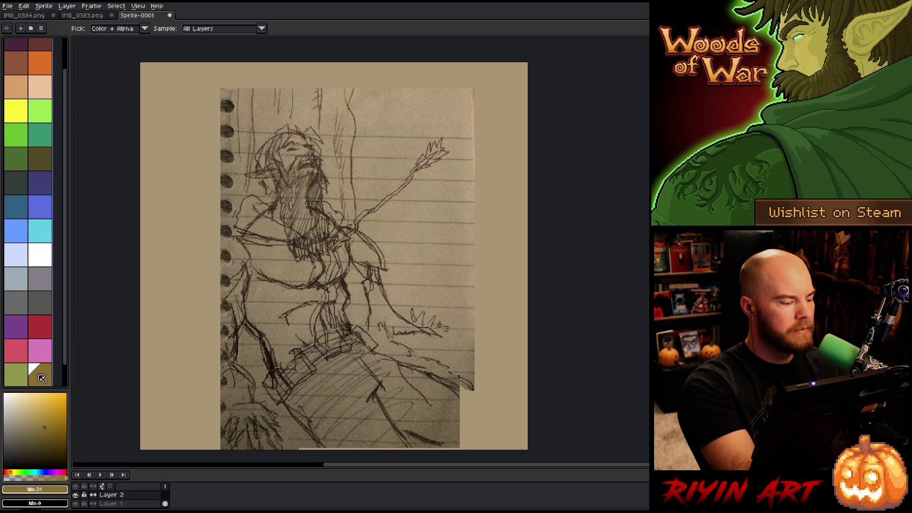
pyautogui.press('Delete')
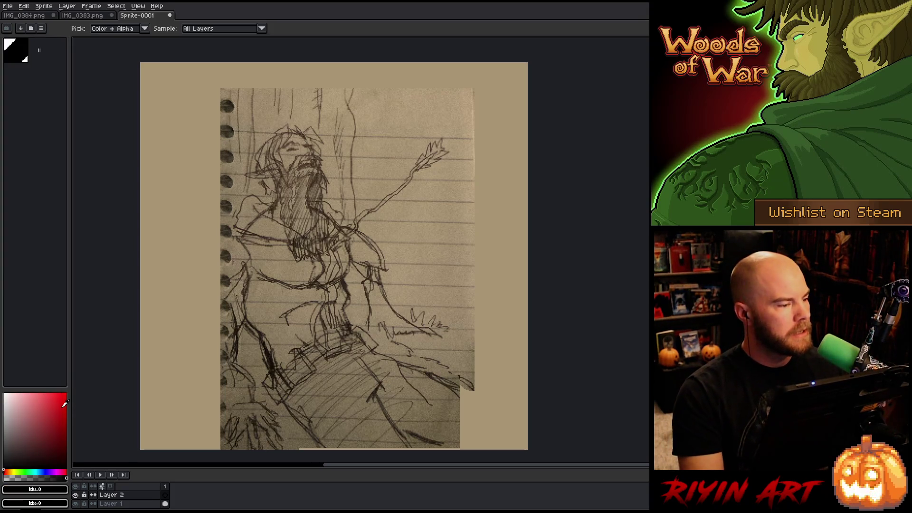
pyautogui.moveTo(73, 291); pyautogui.dragTo(99, 285)
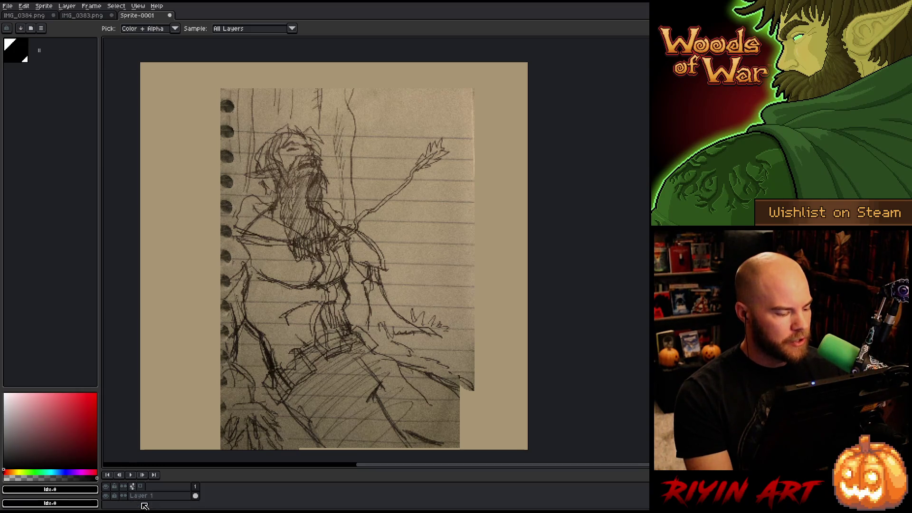
# Lower the sketch layer Layer 1's opacity to 63%.
pyautogui.moveTo(163, 469); pyautogui.dragTo(164, 433)
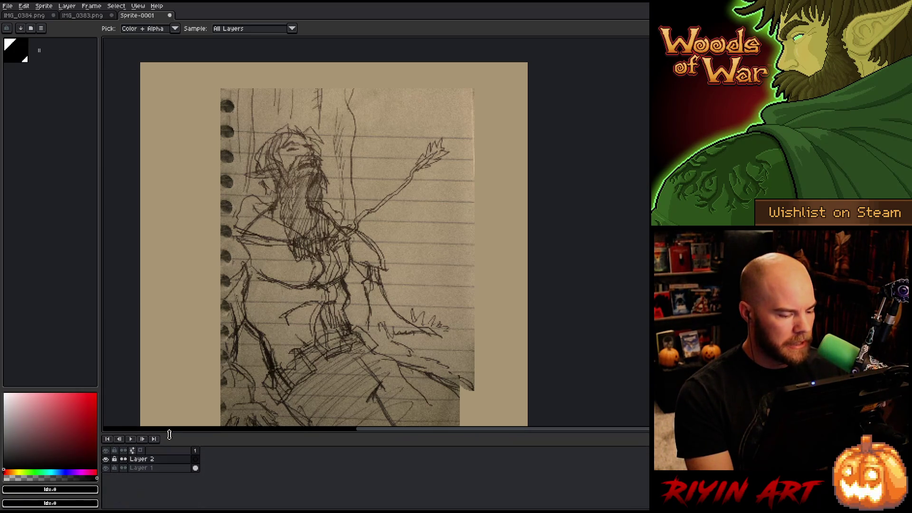
pyautogui.press('h')
pyautogui.moveTo(244, 325)
pyautogui.mouseDown()
pyautogui.moveTo(240, 291)
pyautogui.moveTo(248, 295)
pyautogui.mouseUp()
pyautogui.press('i')
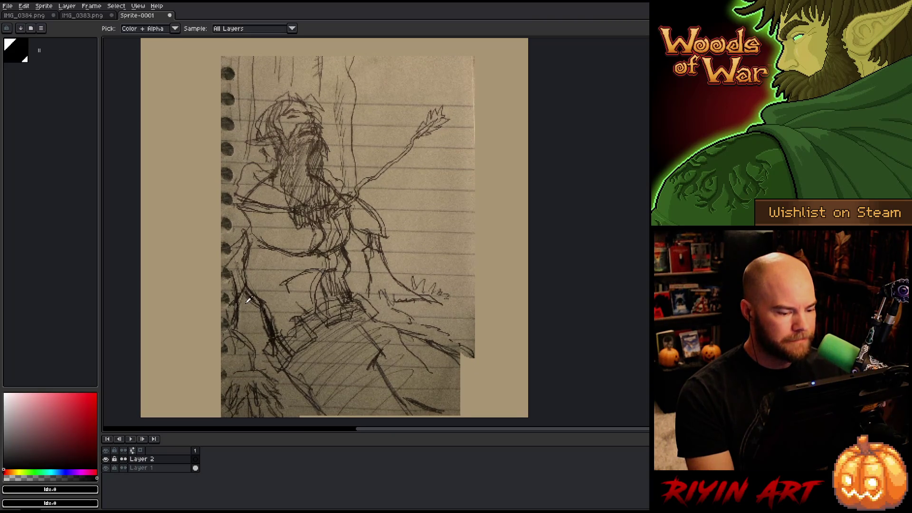
pyautogui.doubleClick(175, 468)
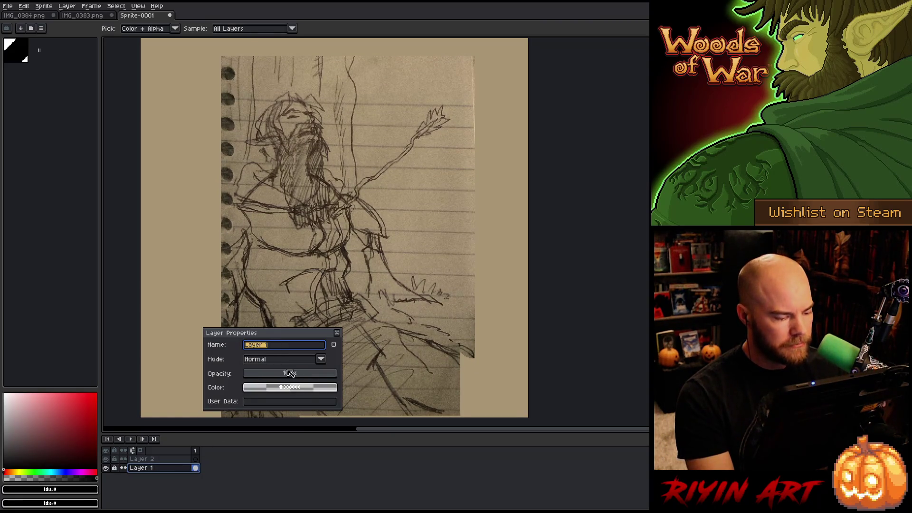
pyautogui.moveTo(288, 373); pyautogui.dragTo(304, 375)
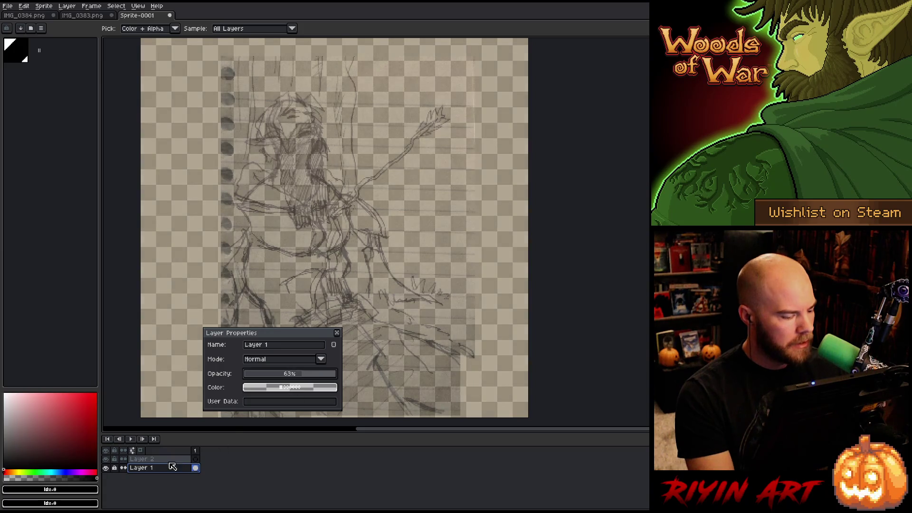
# Add Layer 3, move it to the bottom of the stack, and choose a dark drawing colour.
pyautogui.hotkey('shift', 'n')
pyautogui.moveTo(163, 471); pyautogui.dragTo(163, 484)
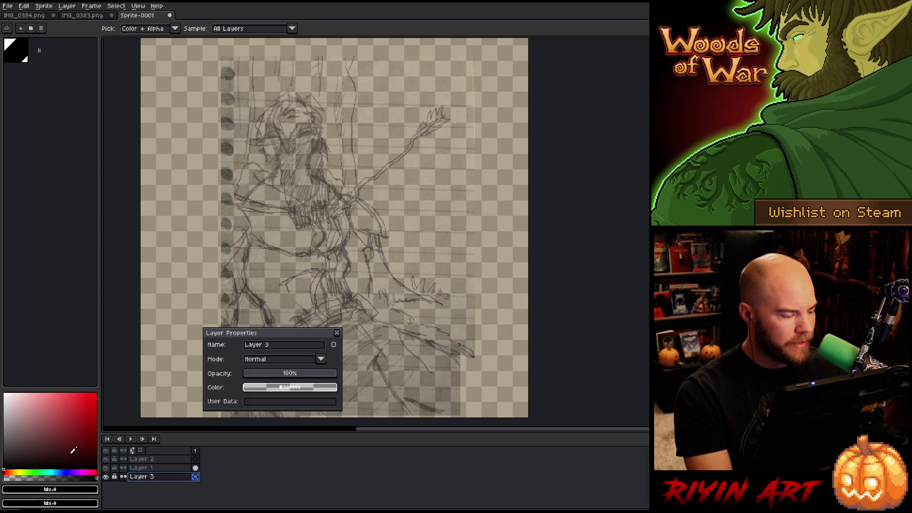
pyautogui.moveTo(73, 449); pyautogui.dragTo(4, 438)
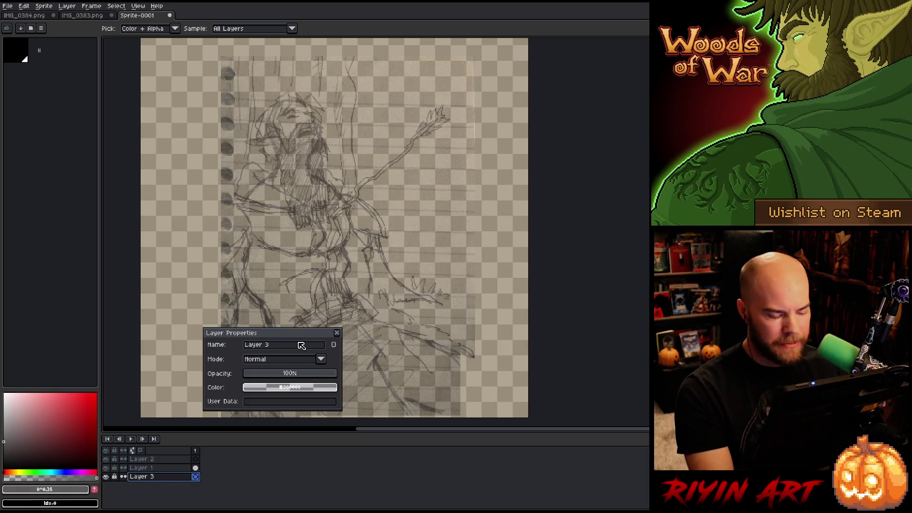
pyautogui.click(337, 333)
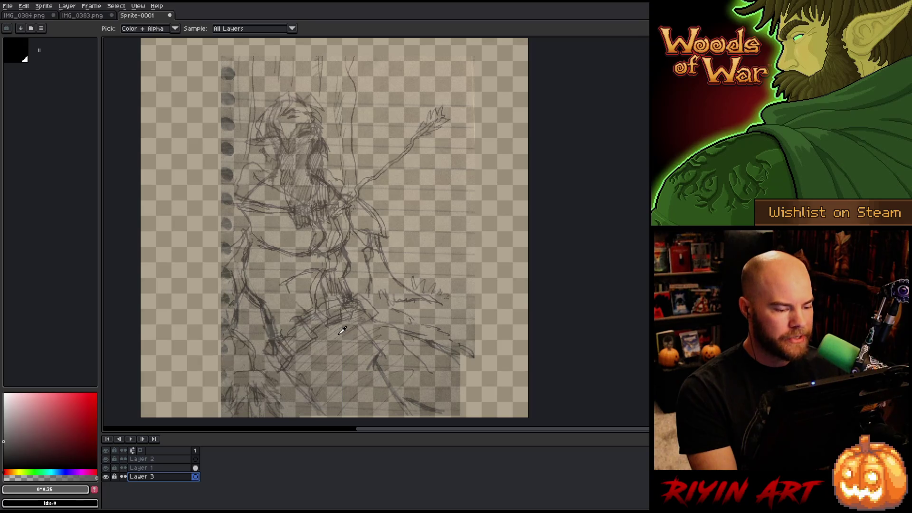
# Fill Layer 3 with solid tan and toggle the sketch's visibility to check the background.
pyautogui.press('w')
pyautogui.press('f')
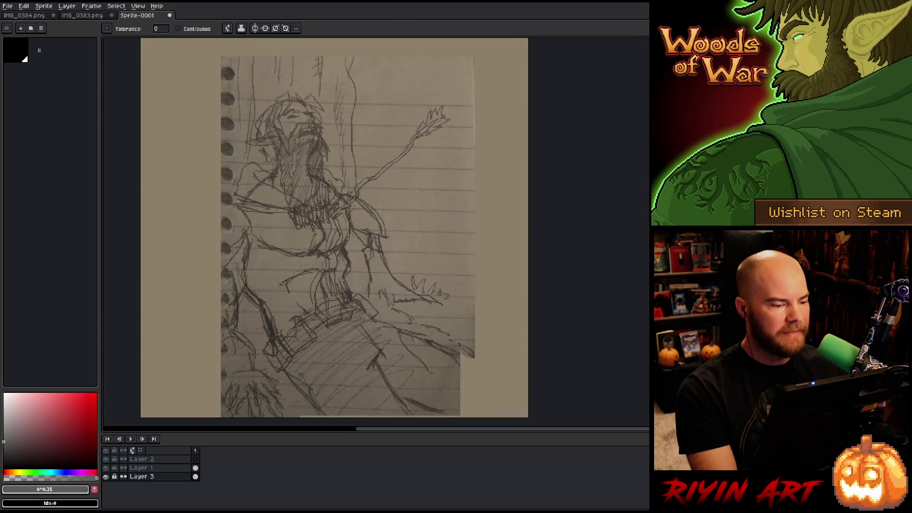
pyautogui.click(106, 469)
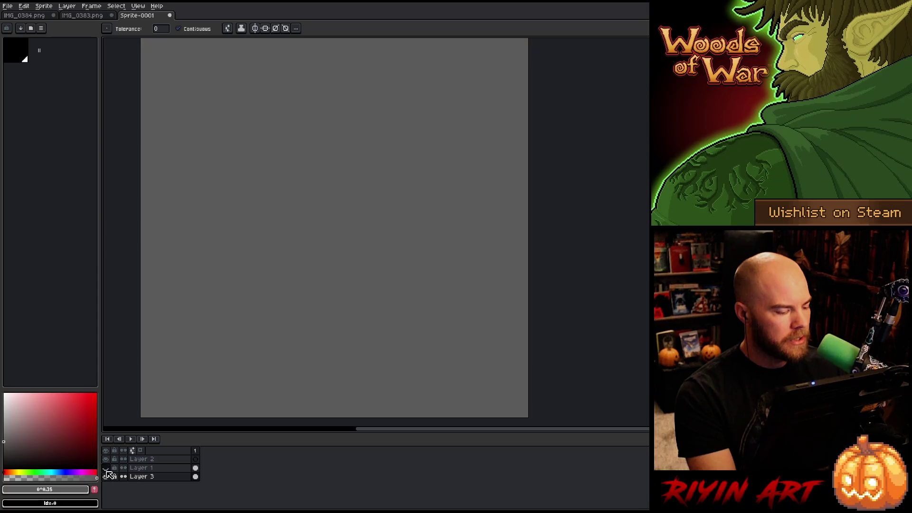
pyautogui.click(106, 468)
# Click through the layers, ending on Layer 1 with the Move tool selected.
pyautogui.click(124, 469)
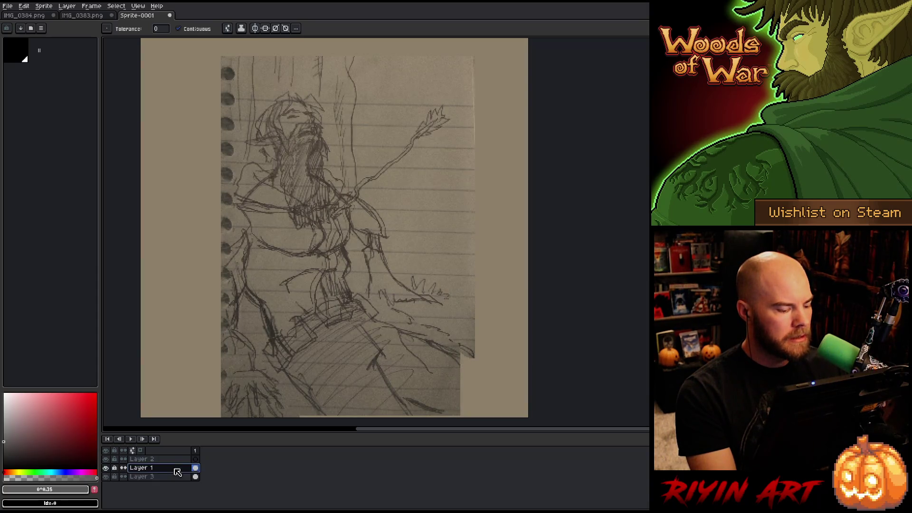
pyautogui.click(147, 458)
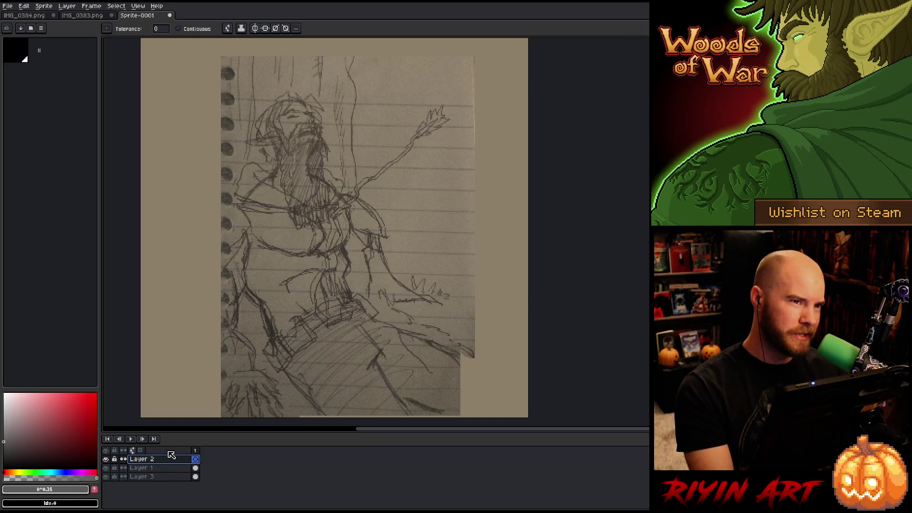
pyautogui.click(162, 467)
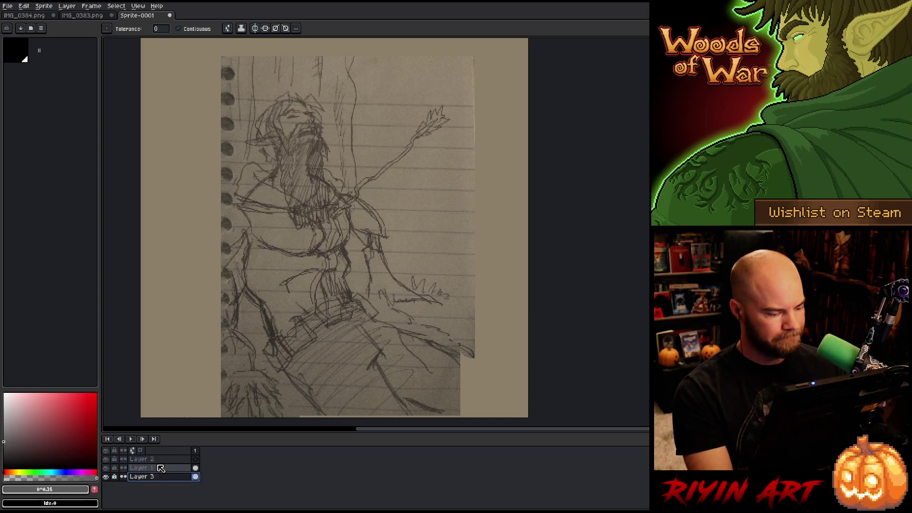
pyautogui.press('v')
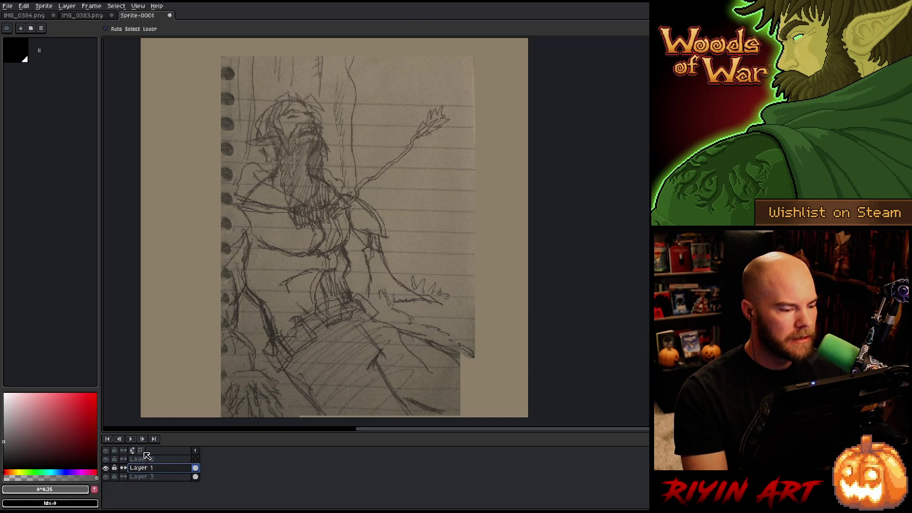
# Lock the sketch layer and make Layer 2 the active drawing layer.
pyautogui.click(114, 468)
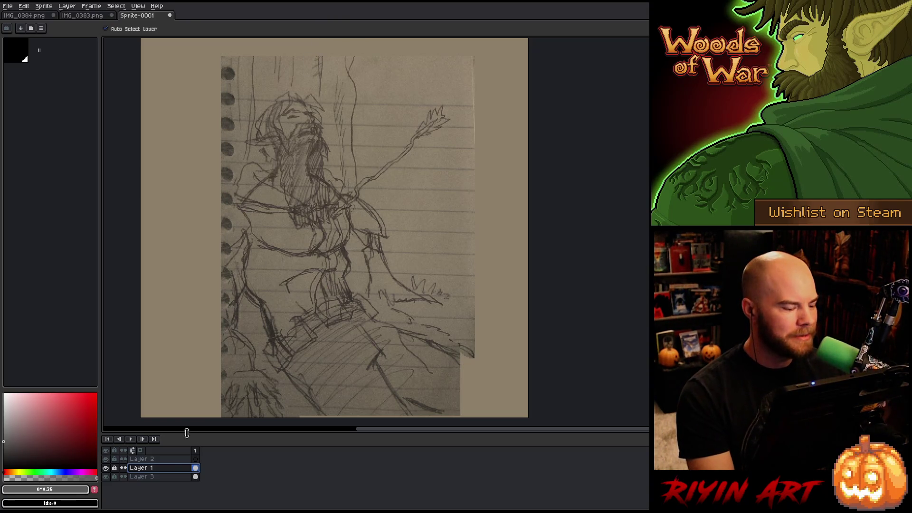
pyautogui.click(159, 459)
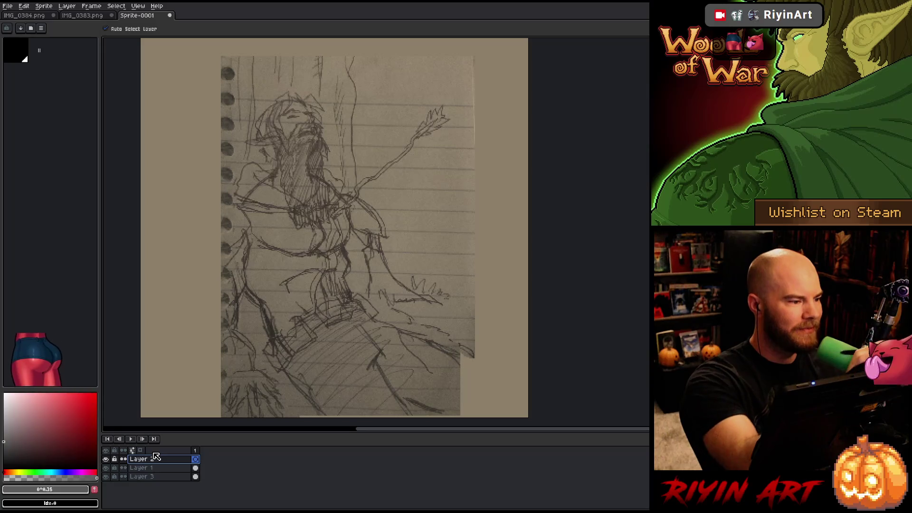
pyautogui.press('Return')
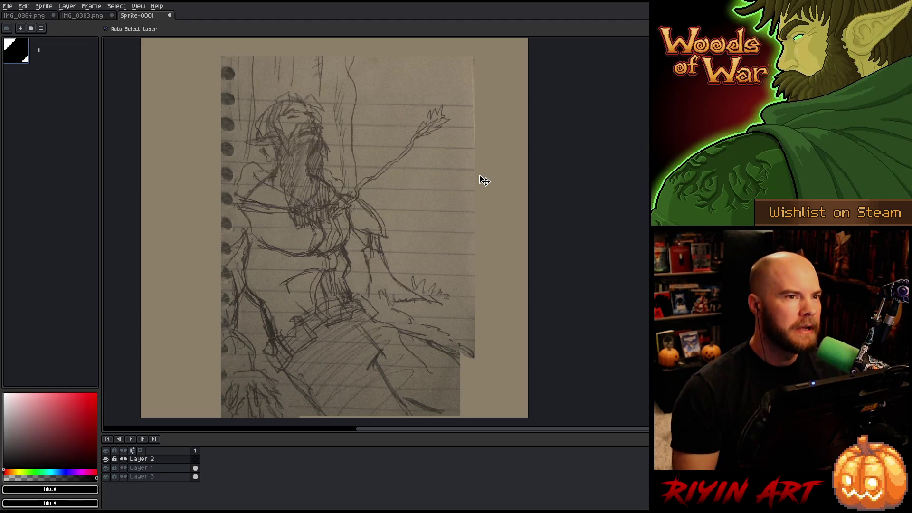
# Trace the beard outline in black with pixel-perfect pencil on, undoing stray strokes.
pyautogui.press('b')
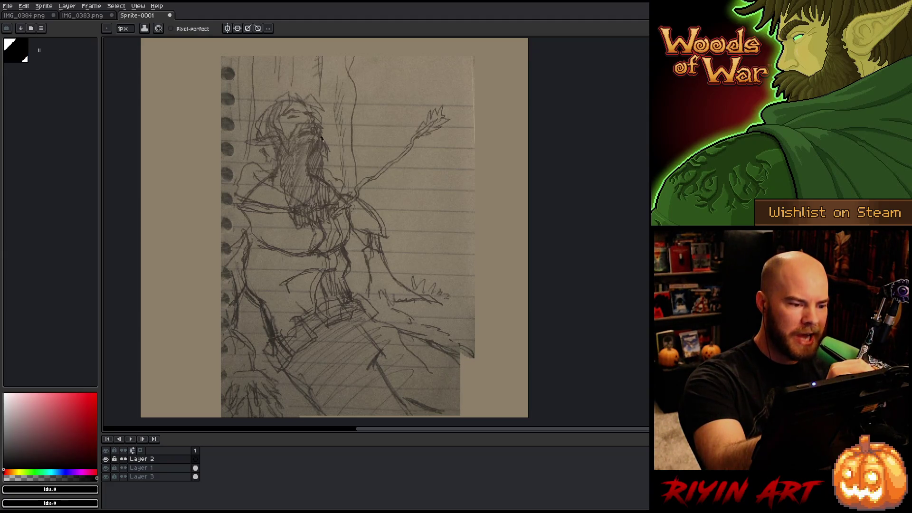
pyautogui.hotkey('ctrl', 'z')
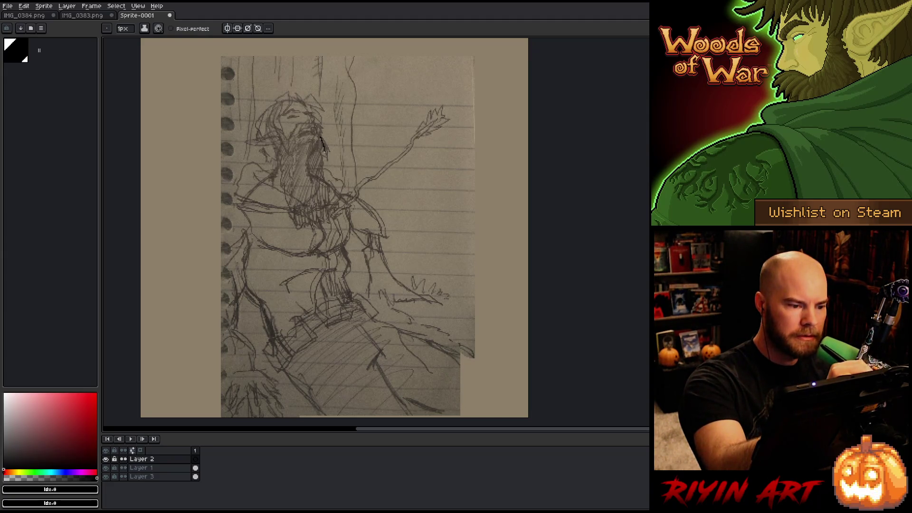
pyautogui.hotkey('ctrl', 'z')
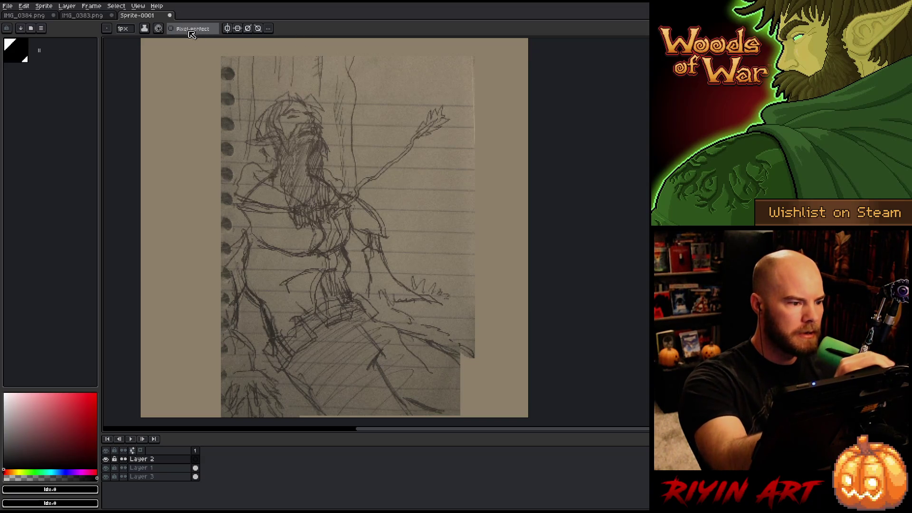
pyautogui.click(172, 29)
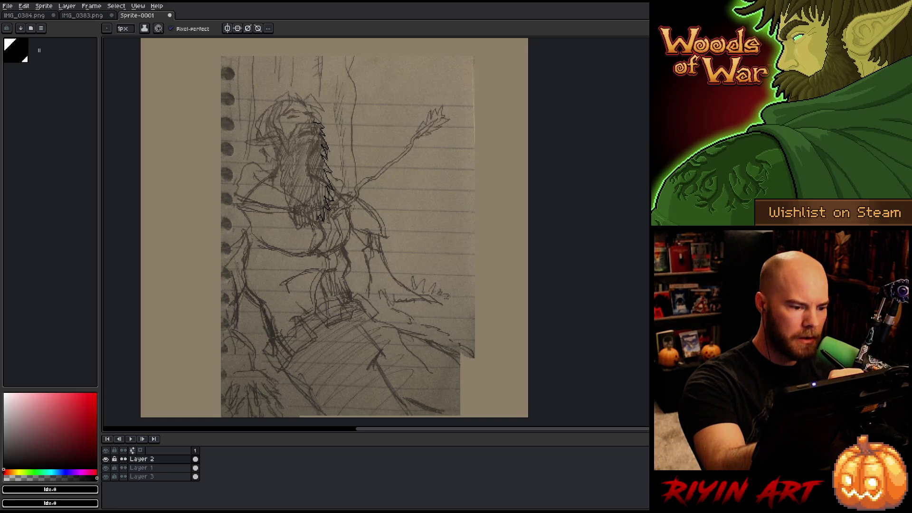
pyautogui.moveTo(298, 209)
pyautogui.mouseDown()
pyautogui.moveTo(301, 220)
pyautogui.moveTo(288, 200)
pyautogui.mouseUp()
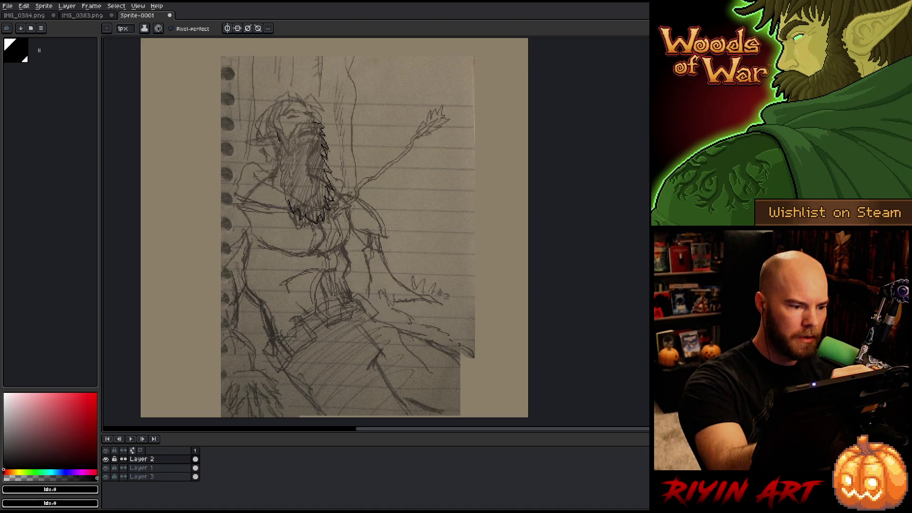
pyautogui.press('e')
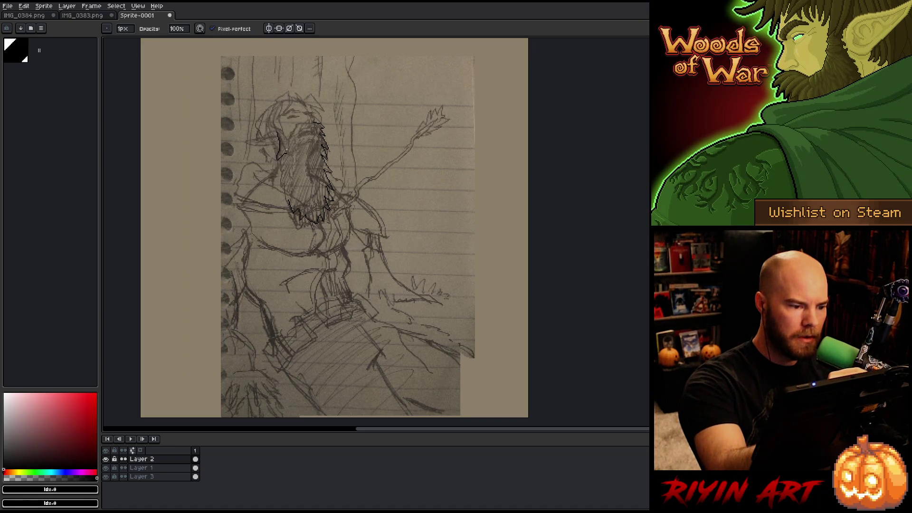
pyautogui.press('b')
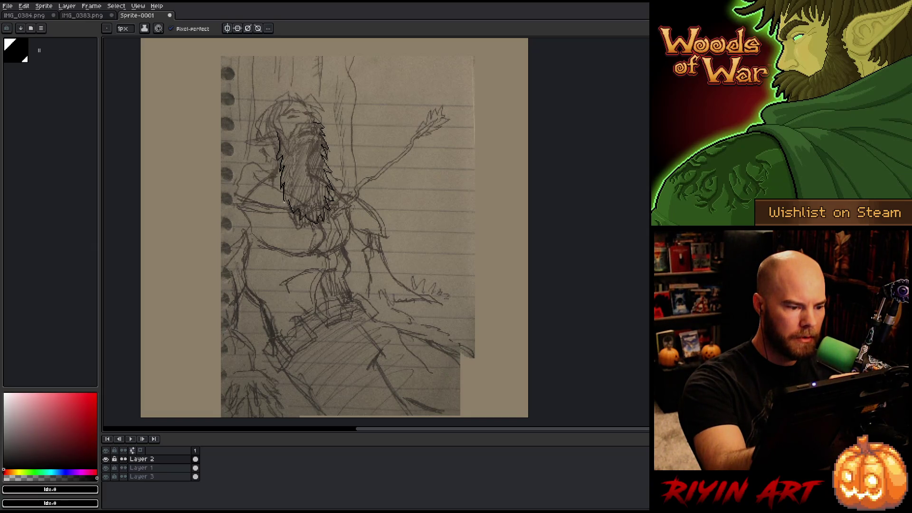
pyautogui.hotkey('ctrl', 'z')
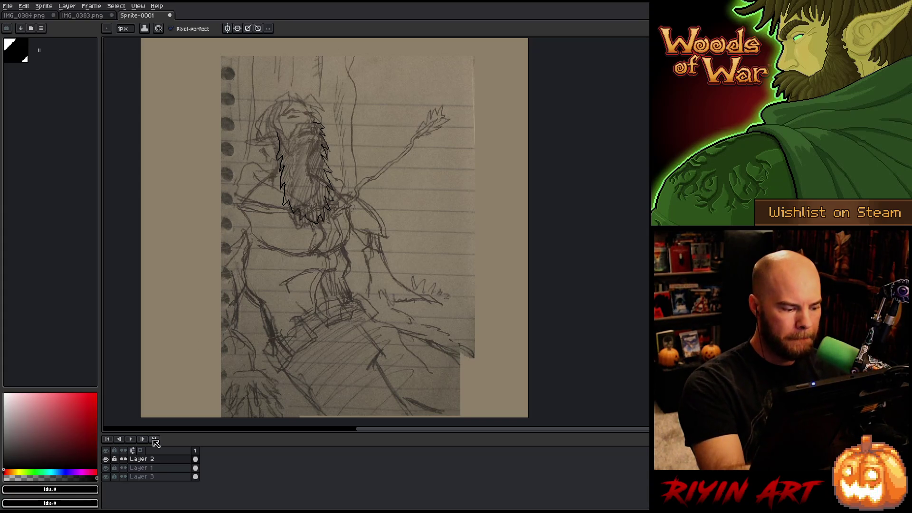
# Fade Layer 1's sketch to about 45% opacity, then start saving with Ctrl+S.
pyautogui.click(156, 469)
pyautogui.doubleClick(143, 468)
pyautogui.click(284, 373)
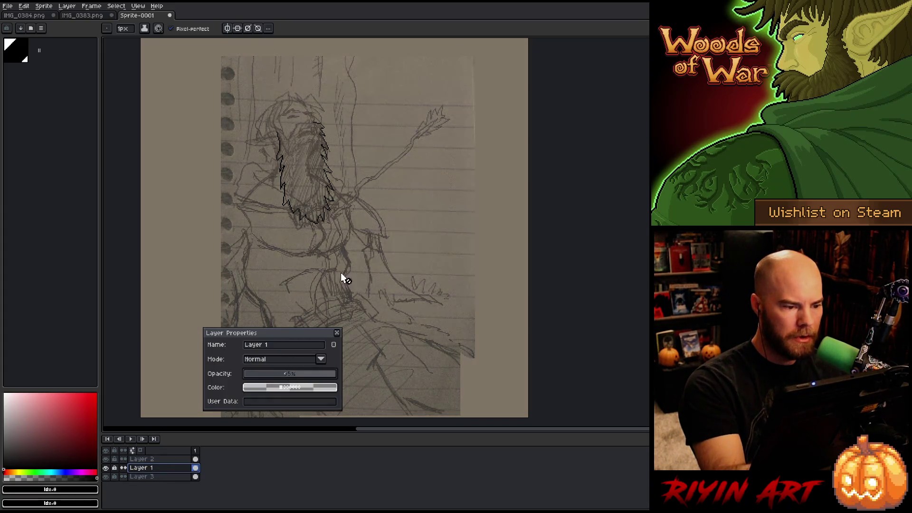
pyautogui.click(337, 332)
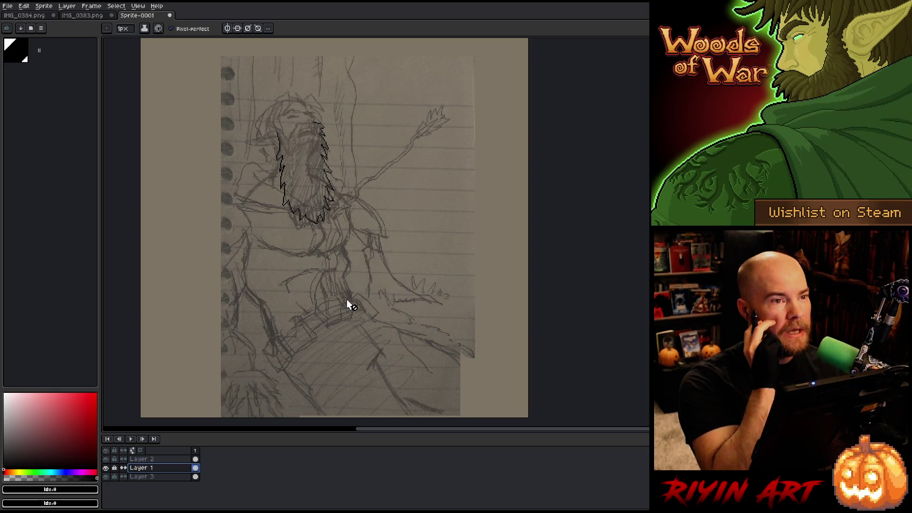
pyautogui.hotkey('ctrl', 's')
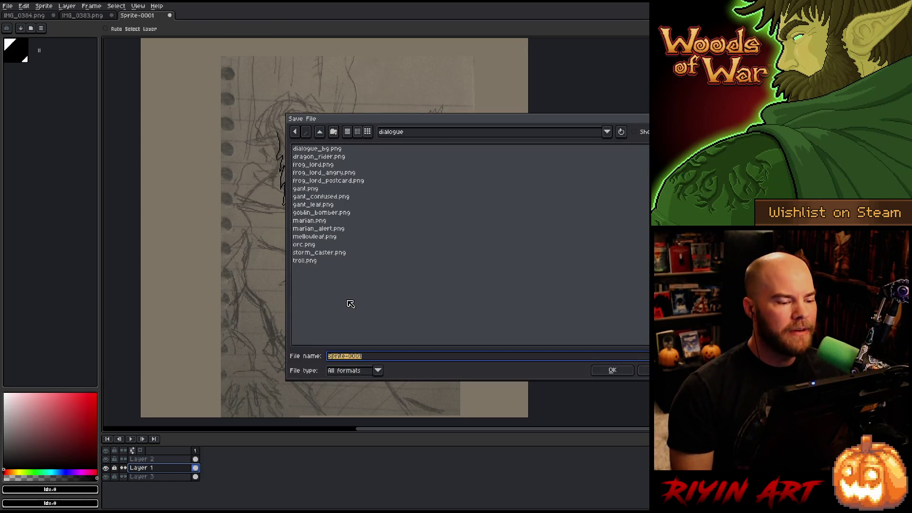
# Save the sprite as gant_arrow in the TreeRevenge folder using the aseprite file type.
pyautogui.click(418, 131)
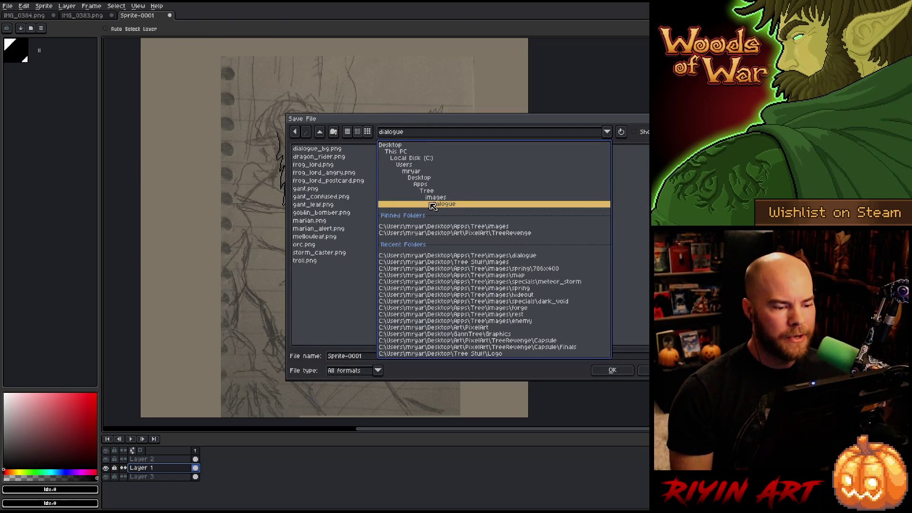
pyautogui.click(456, 233)
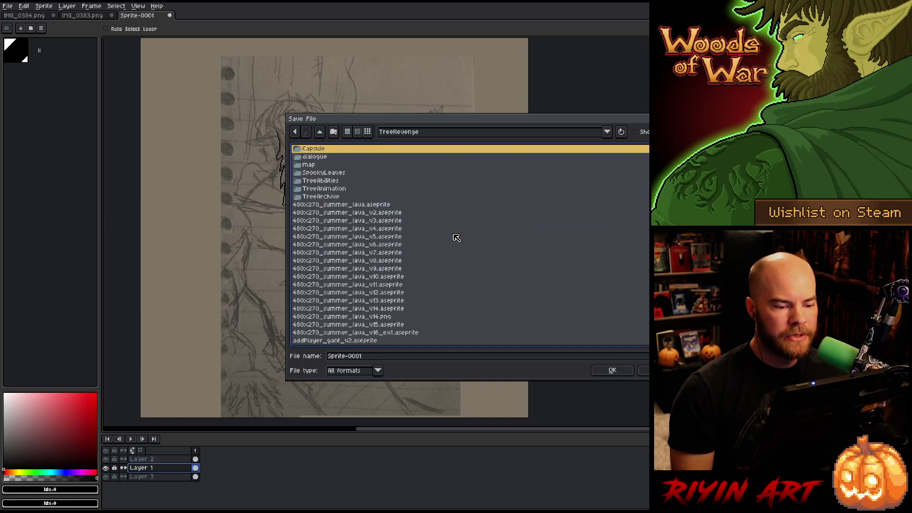
pyautogui.click(366, 356)
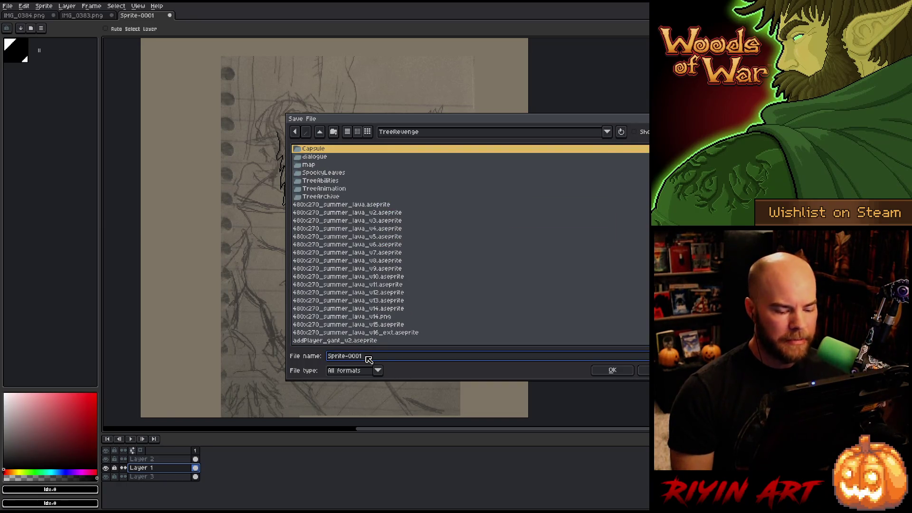
pyautogui.moveTo(376, 358); pyautogui.dragTo(314, 361)
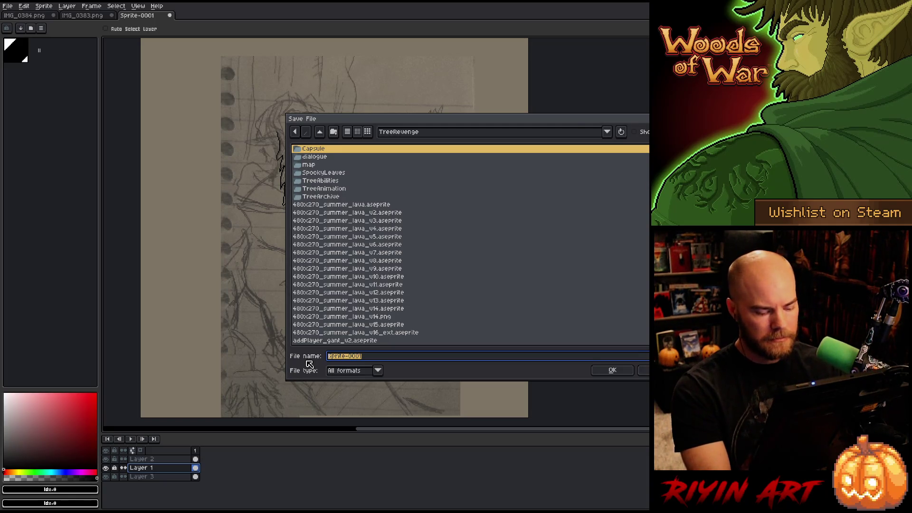
pyautogui.write('g')
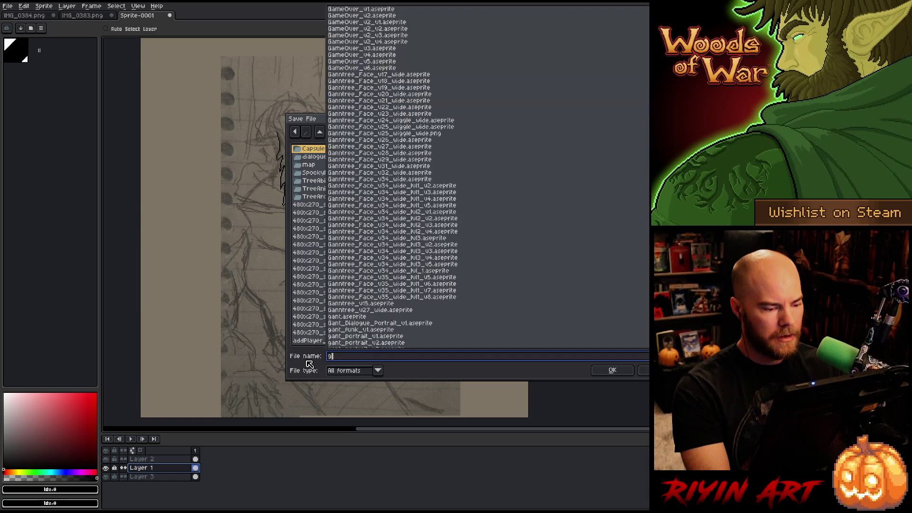
pyautogui.write('ant_arrow')
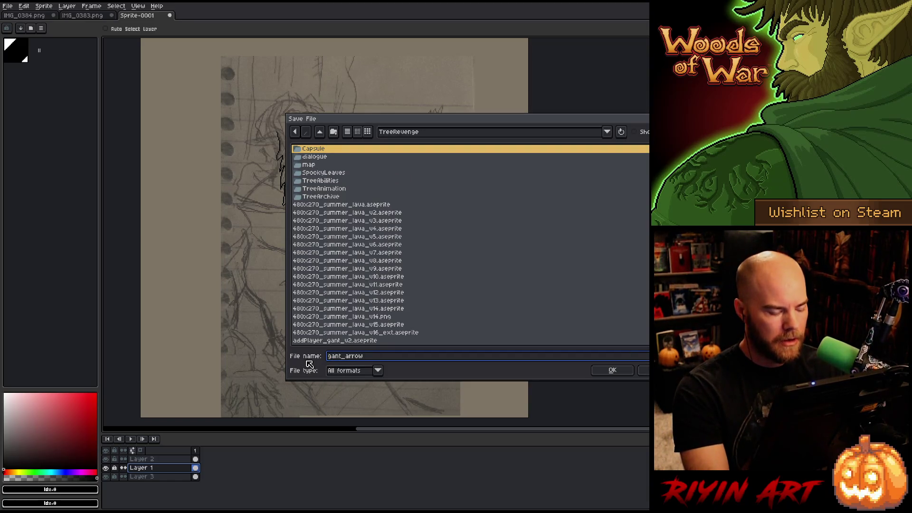
pyautogui.click(345, 371)
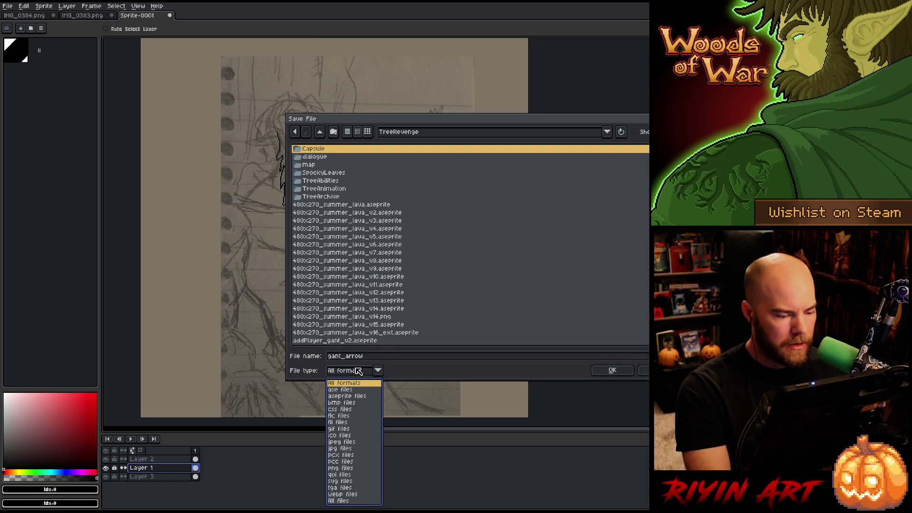
pyautogui.click(360, 398)
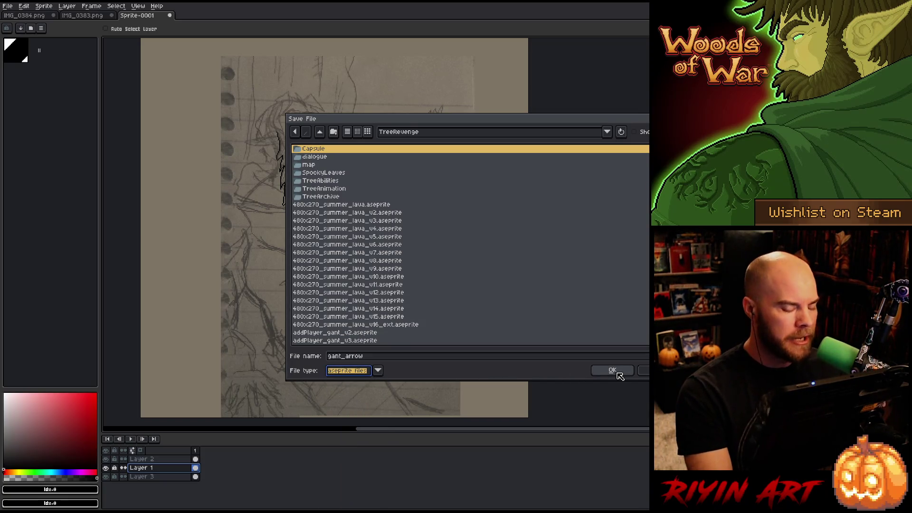
pyautogui.click(614, 370)
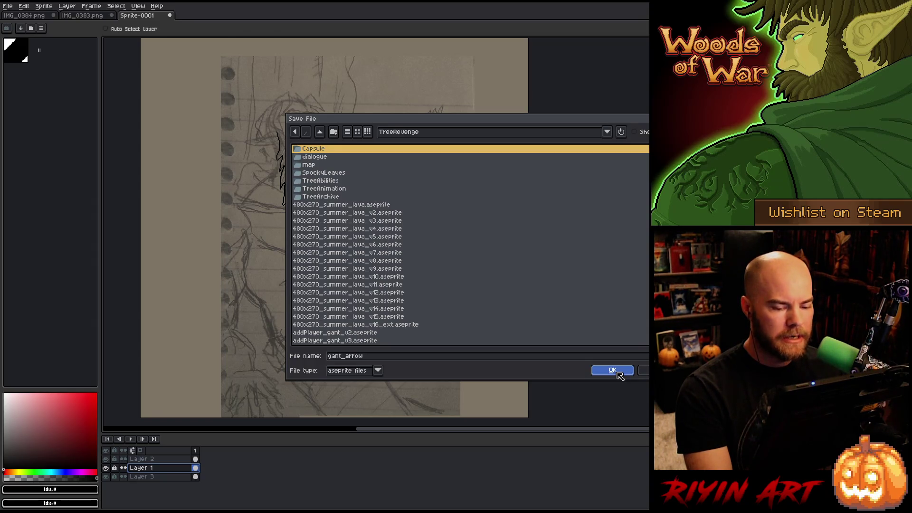
pyautogui.scroll(1, 285, 90)
pyautogui.scroll(1, 286, 95)
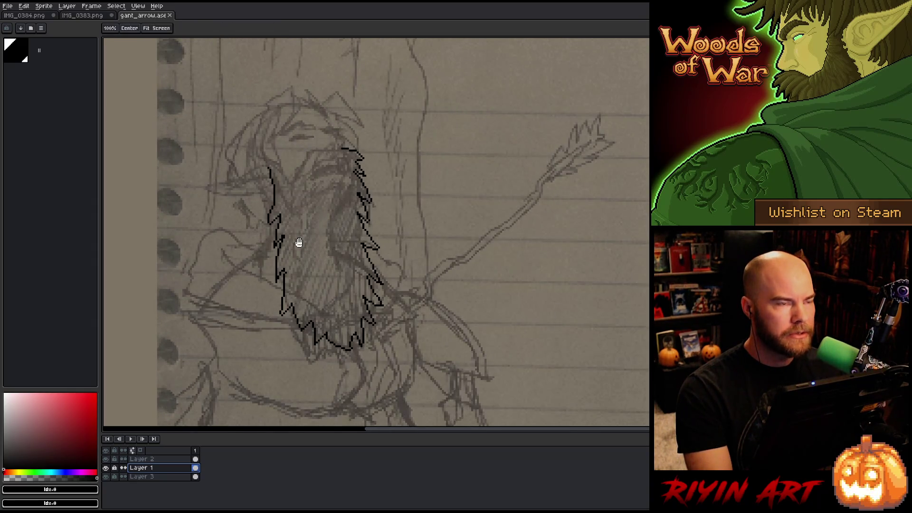
# Make Layer 2 active, zoom into the beard, and add a short black stroke above its outline.
pyautogui.moveTo(297, 244); pyautogui.dragTo(333, 227)
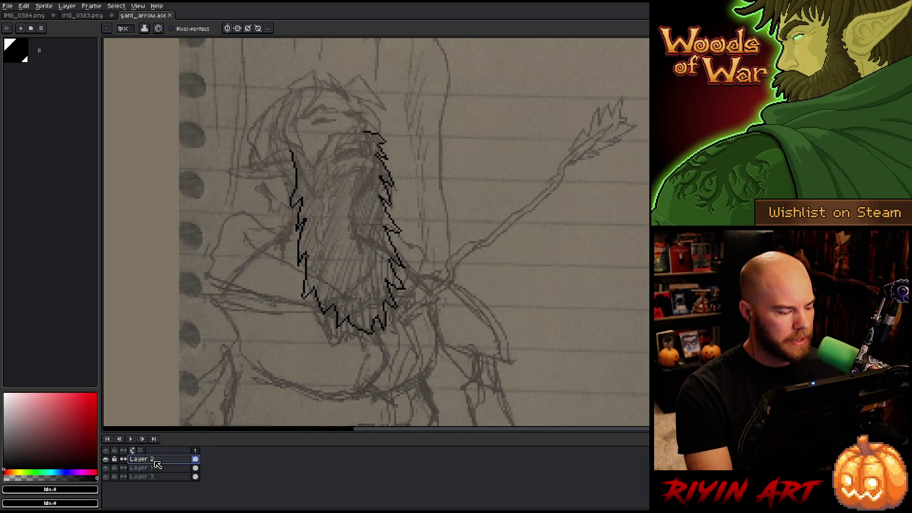
pyautogui.click(143, 459)
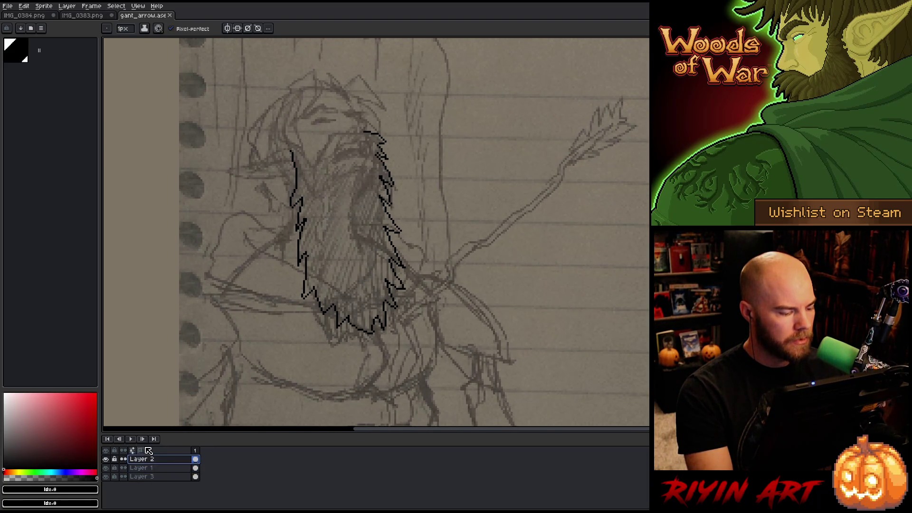
pyautogui.scroll(-1, 285, 180)
pyautogui.scroll(-1, 300, 192)
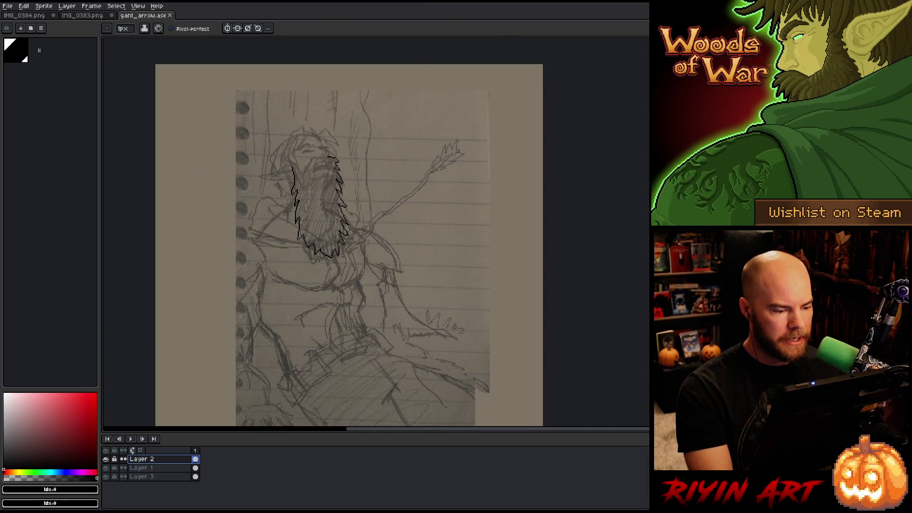
pyautogui.scroll(-1, 308, 199)
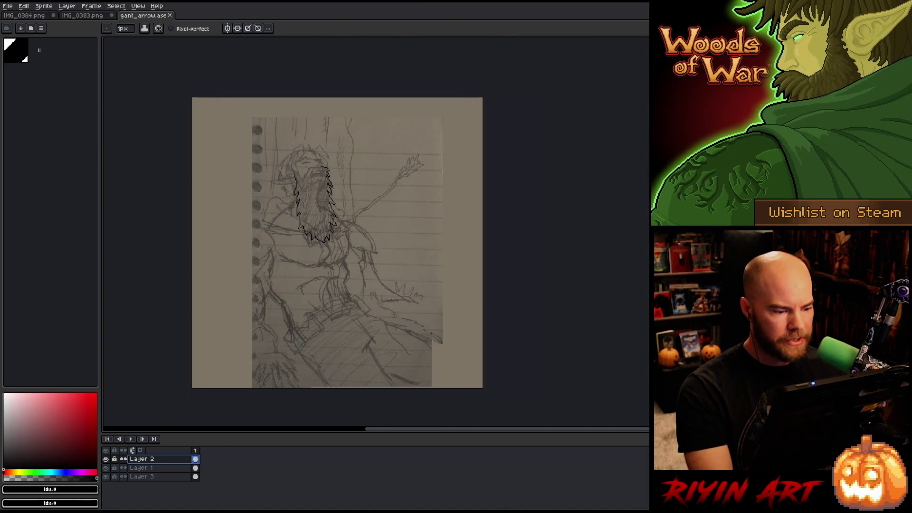
pyautogui.scroll(2, 308, 238)
pyautogui.scroll(2, 320, 116)
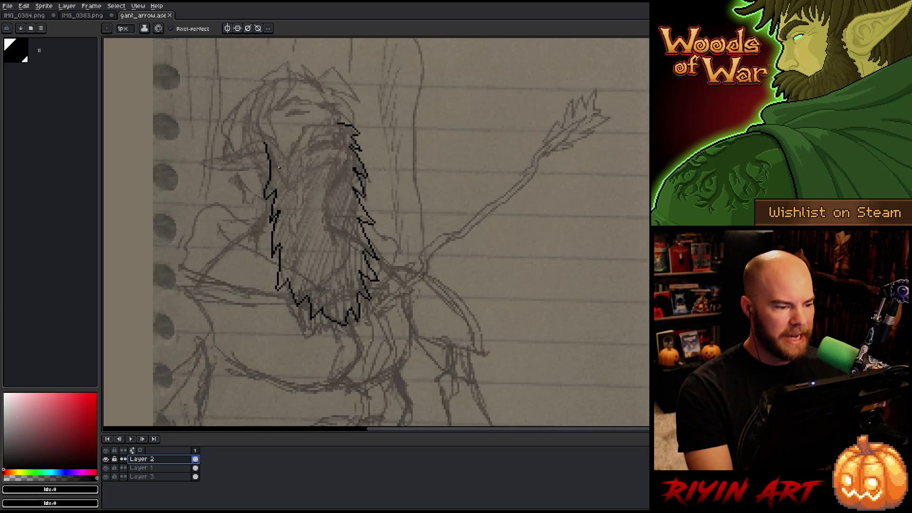
pyautogui.scroll(-2, 279, 168)
pyautogui.scroll(2, 249, 212)
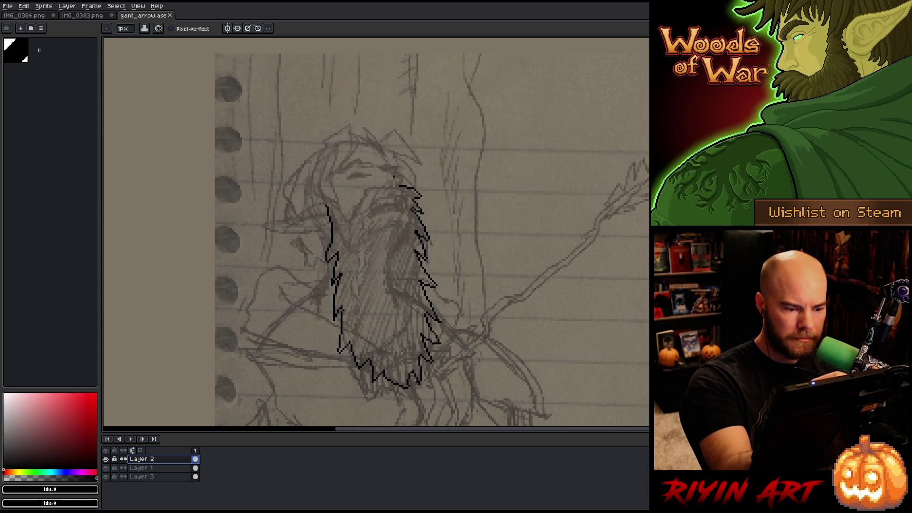
pyautogui.moveTo(383, 186); pyautogui.dragTo(394, 184)
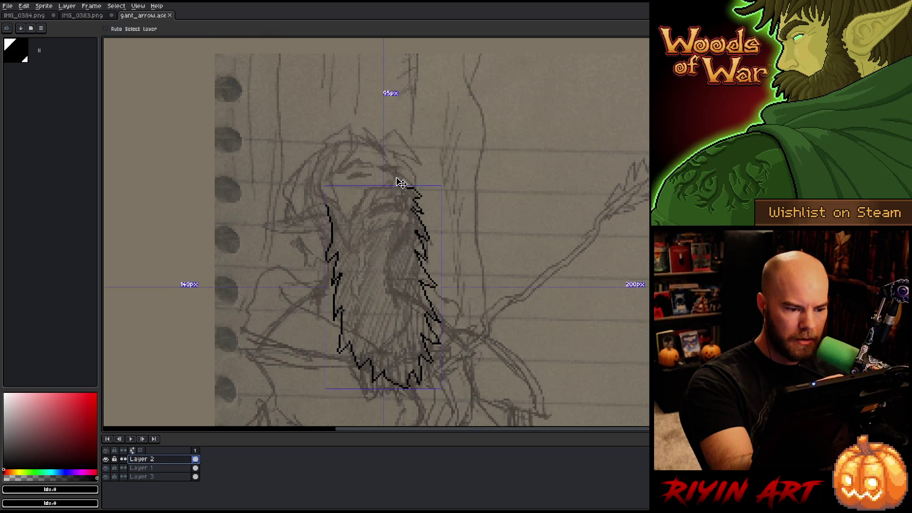
# Draw short black strokes at the beard's top, extending the outline up-left toward the mouth.
pyautogui.press('e')
pyautogui.press('b')
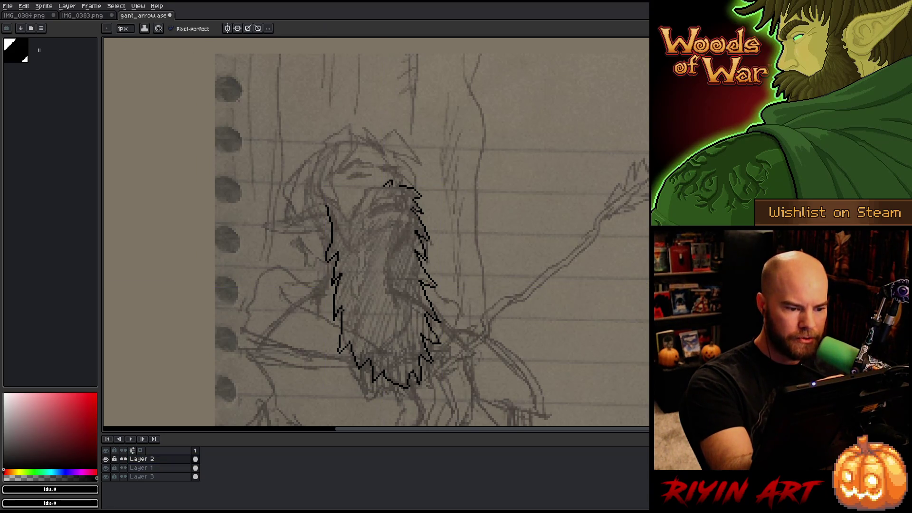
pyautogui.press('e')
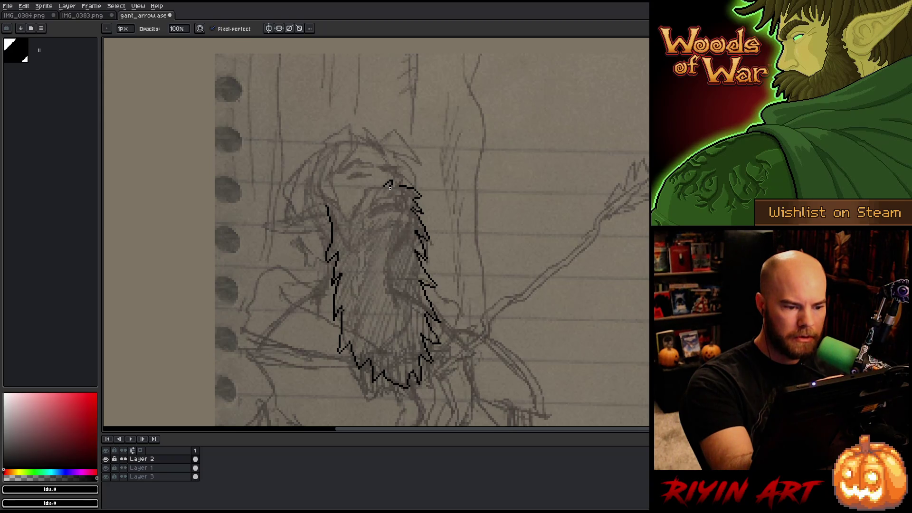
pyautogui.press('b')
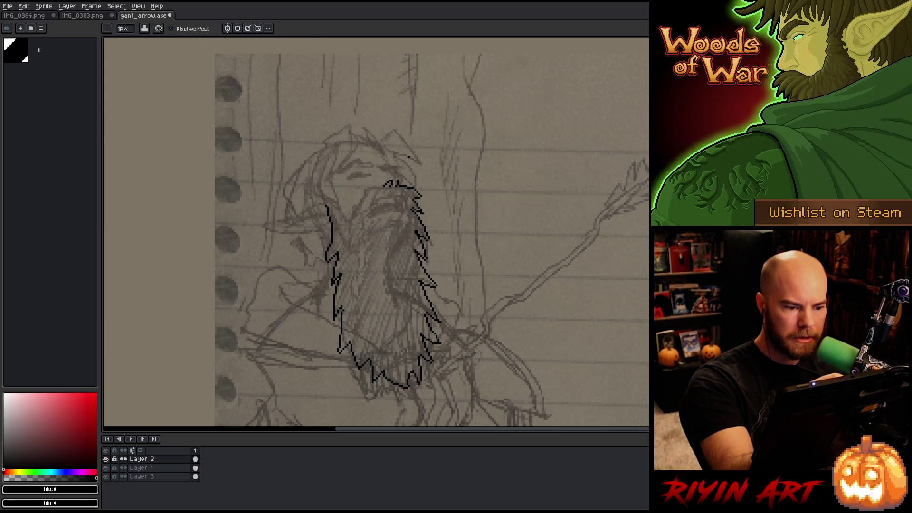
pyautogui.press('e')
pyautogui.press('b')
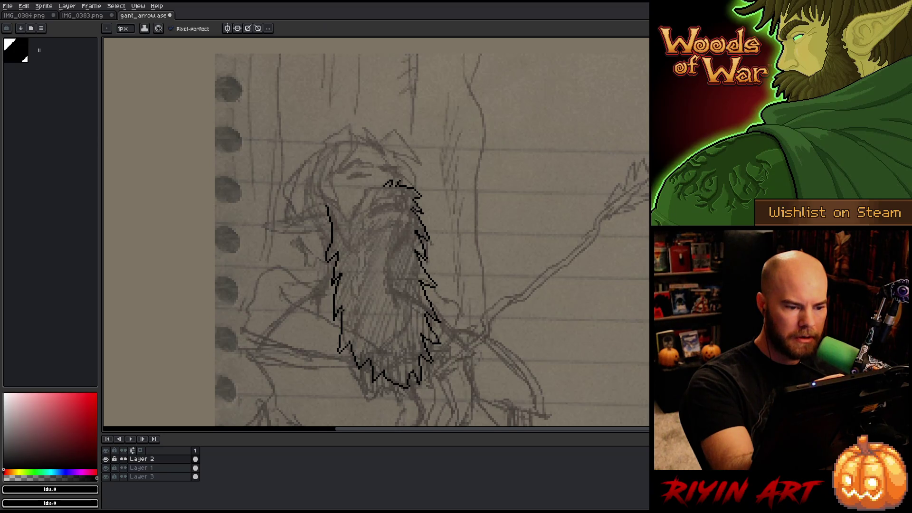
pyautogui.moveTo(399, 180); pyautogui.dragTo(398, 172)
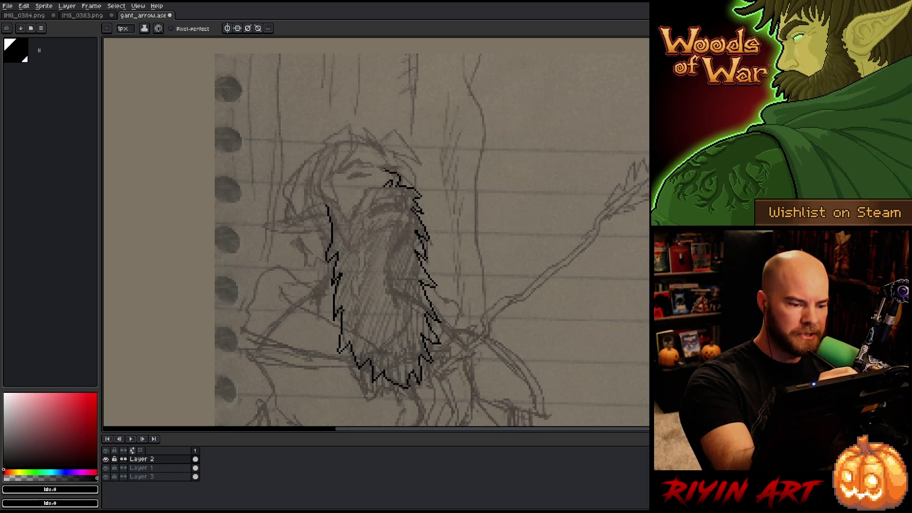
pyautogui.moveTo(384, 169); pyautogui.dragTo(378, 166)
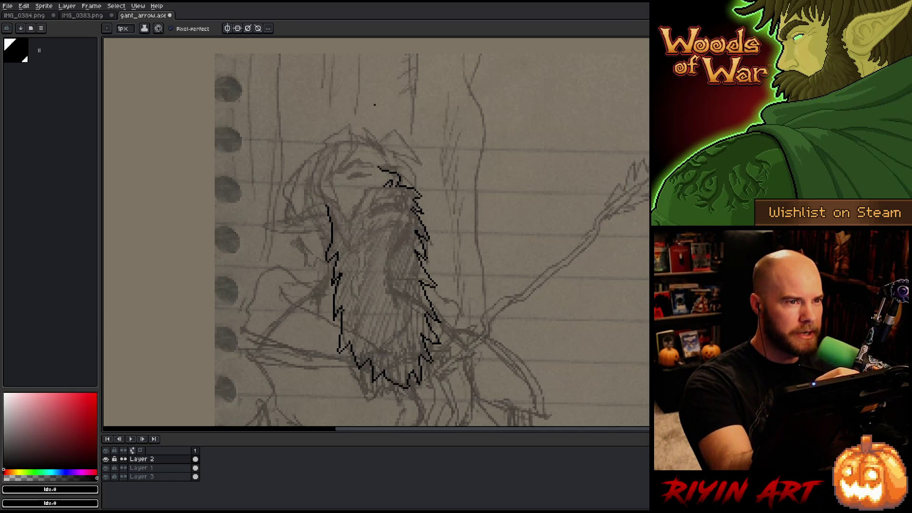
pyautogui.press('e')
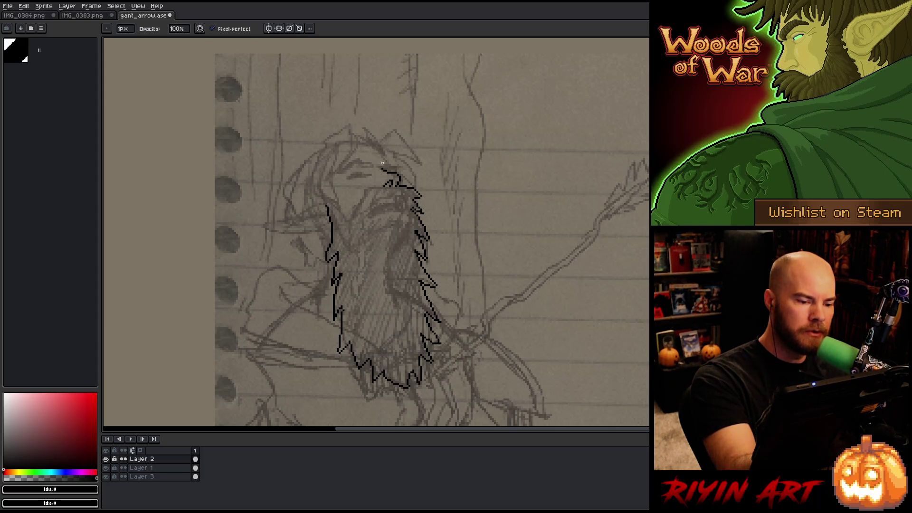
pyautogui.press('e')
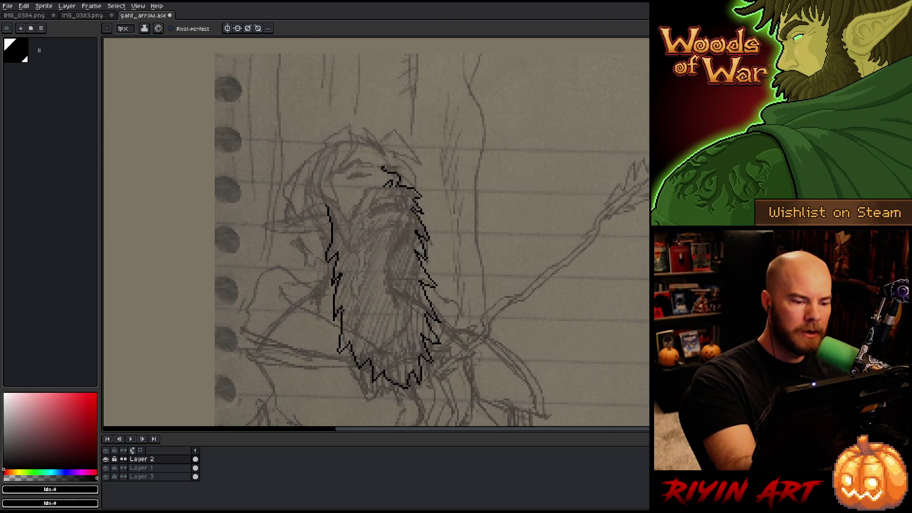
pyautogui.moveTo(383, 166); pyautogui.dragTo(390, 164)
pyautogui.hotkey('ctrl', 'z')
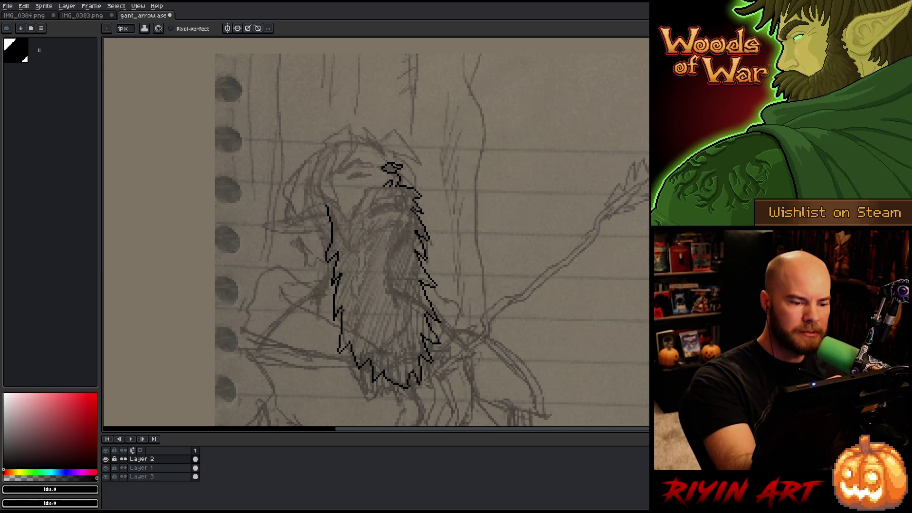
# Extend the brow line leftward across the head and add a short brow stroke.
pyautogui.press('e')
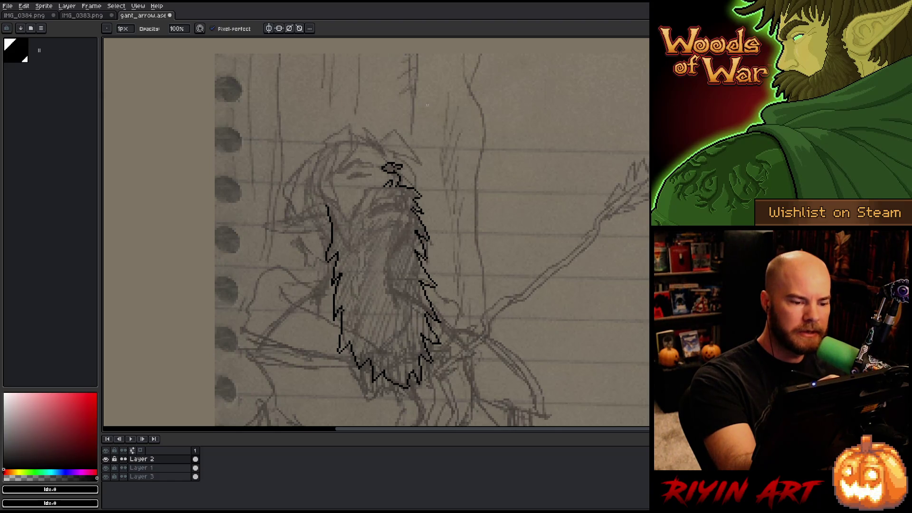
pyautogui.press('b')
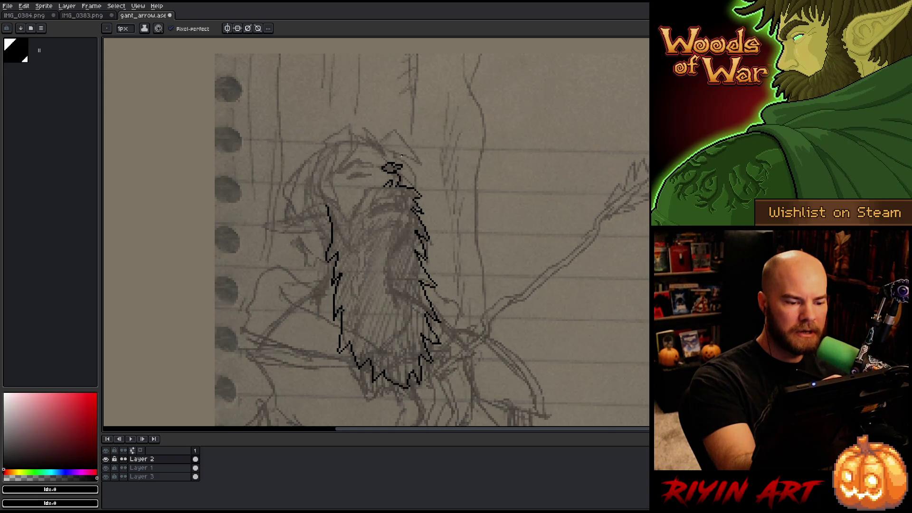
pyautogui.press('e')
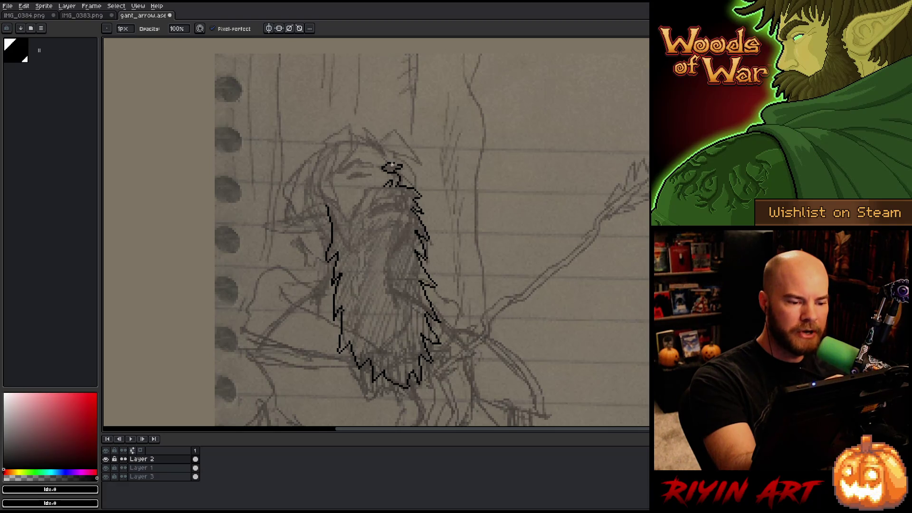
pyautogui.press('b')
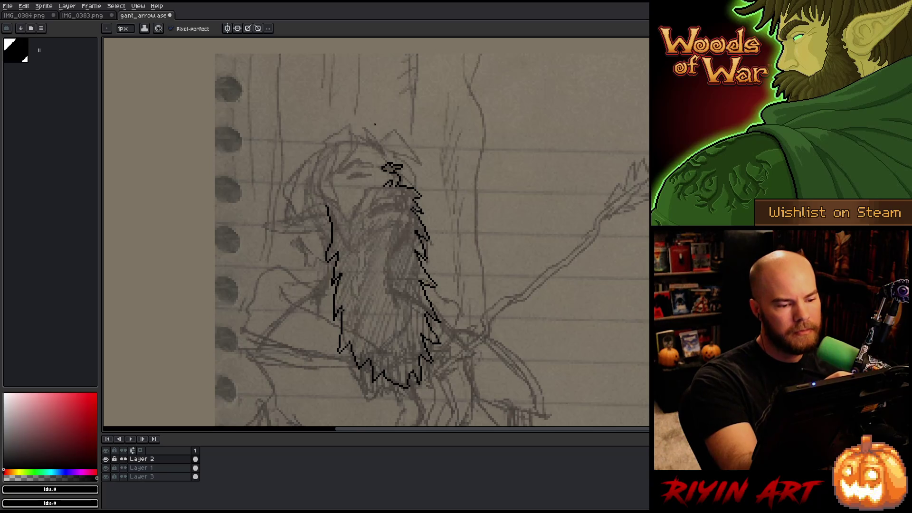
pyautogui.moveTo(362, 162)
pyautogui.mouseDown()
pyautogui.moveTo(353, 158)
pyautogui.moveTo(344, 171)
pyautogui.mouseUp()
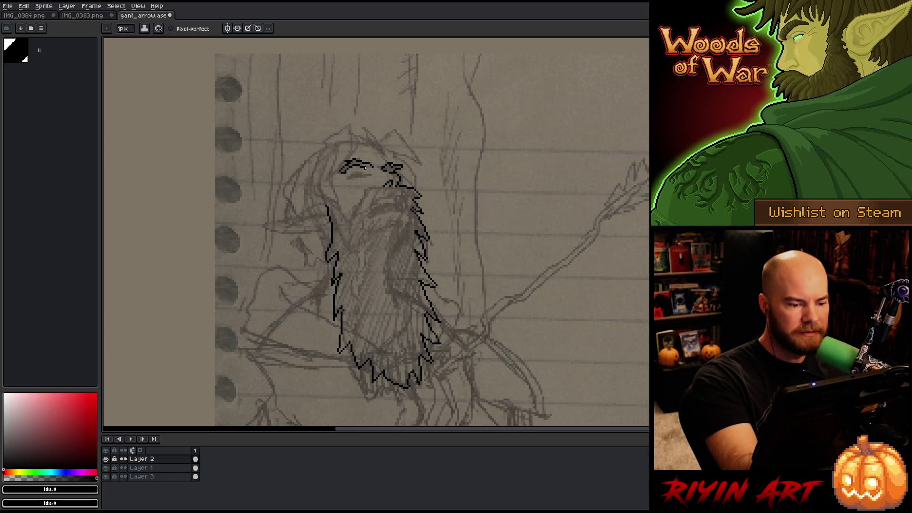
pyautogui.moveTo(364, 166); pyautogui.dragTo(372, 170)
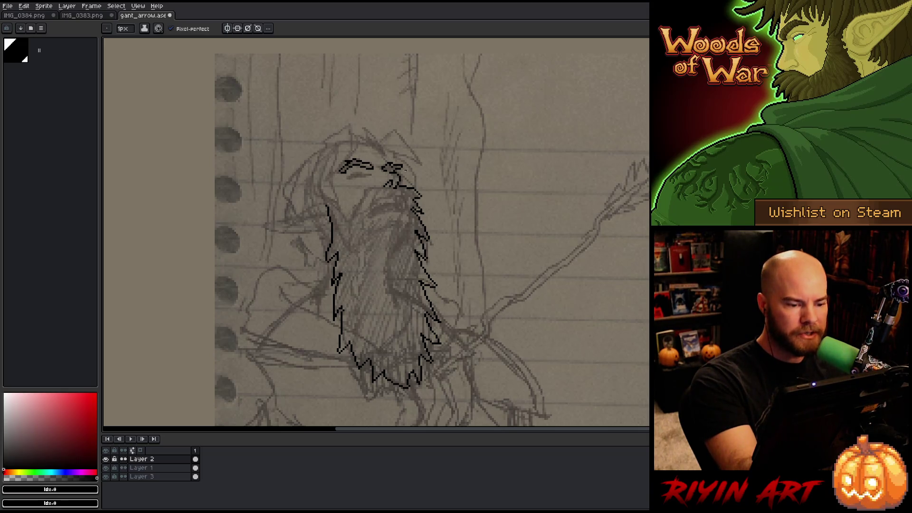
pyautogui.press('e')
pyautogui.press('b')
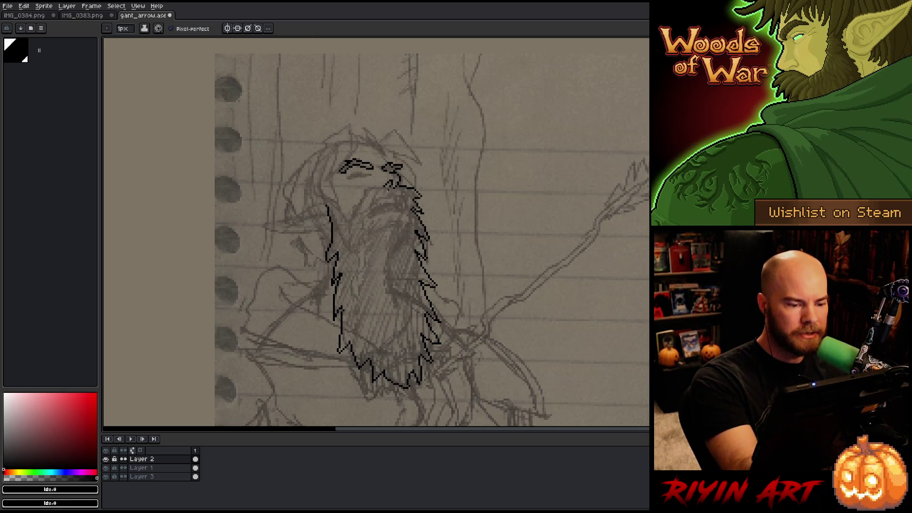
# Draw the line below the eye and the cheek line down to the beard outline.
pyautogui.moveTo(387, 186)
pyautogui.mouseDown()
pyautogui.moveTo(370, 187)
pyautogui.moveTo(359, 203)
pyautogui.mouseUp()
pyautogui.press('e')
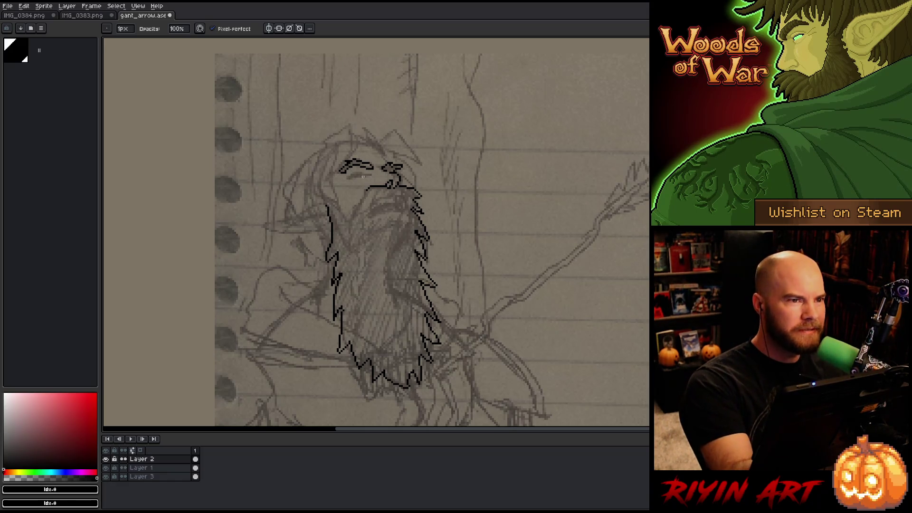
pyautogui.press('e')
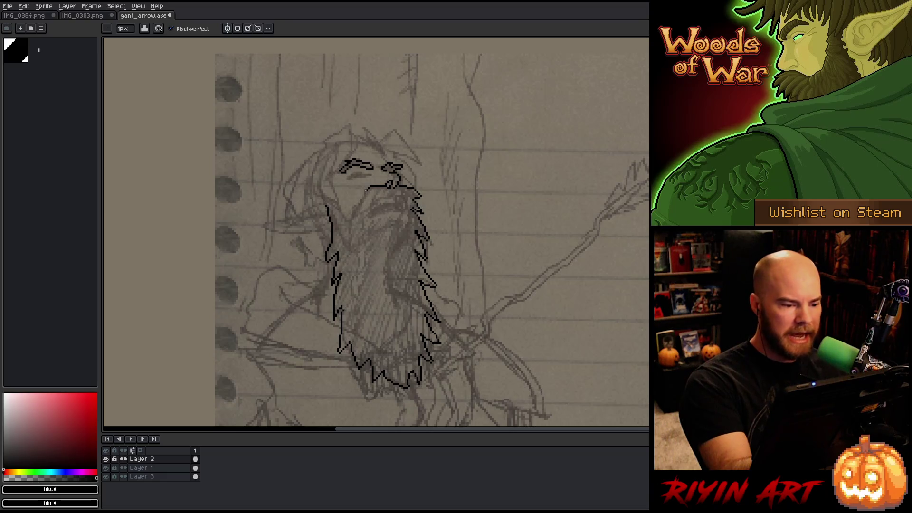
pyautogui.moveTo(367, 190); pyautogui.dragTo(356, 214)
pyautogui.hotkey('ctrl', 'z')
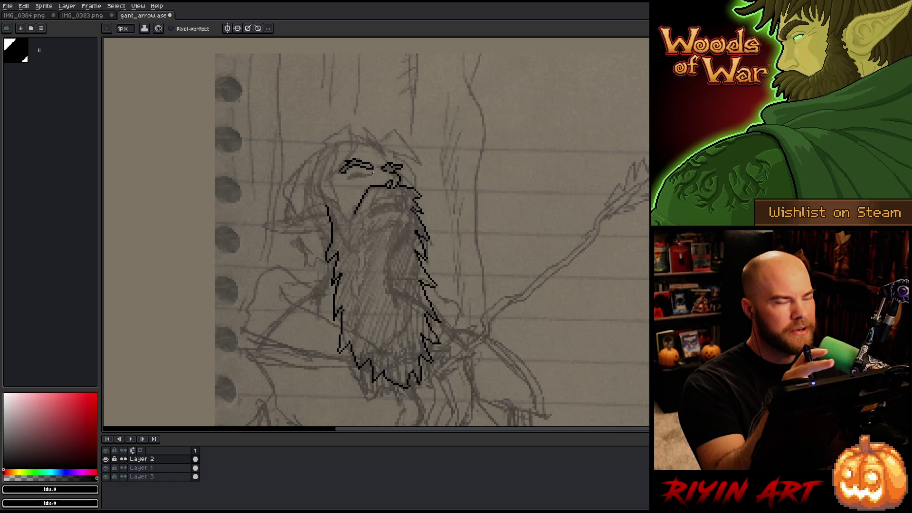
pyautogui.press('e')
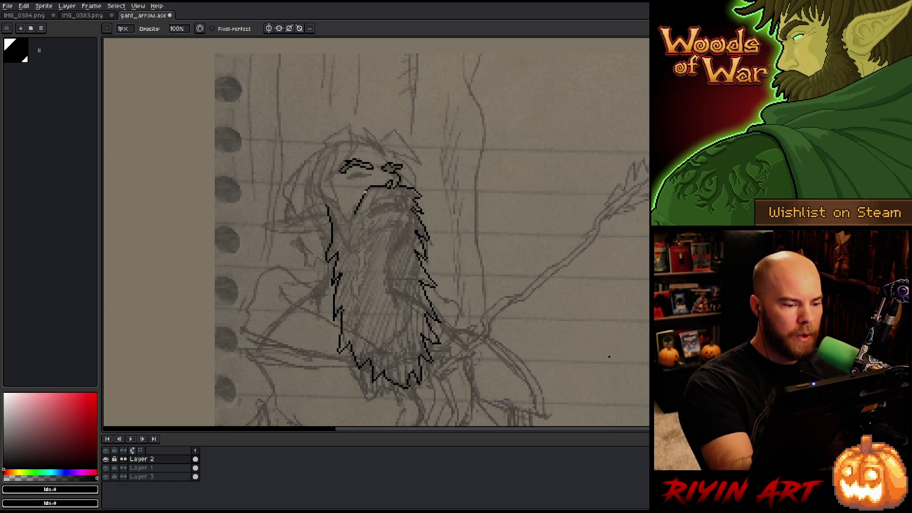
pyautogui.press('b')
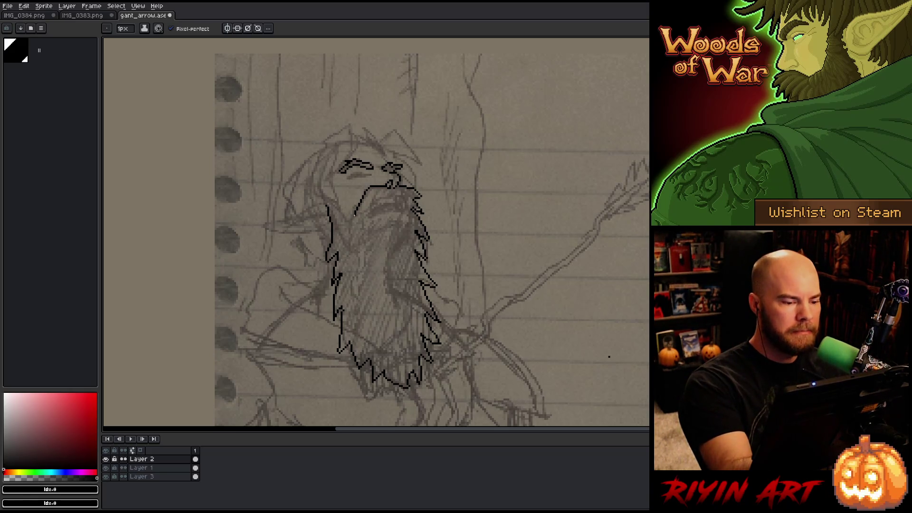
# Draw the V-shaped line under the face, the zigzag mustache, and small beard-outline strokes.
pyautogui.moveTo(351, 216); pyautogui.dragTo(333, 204)
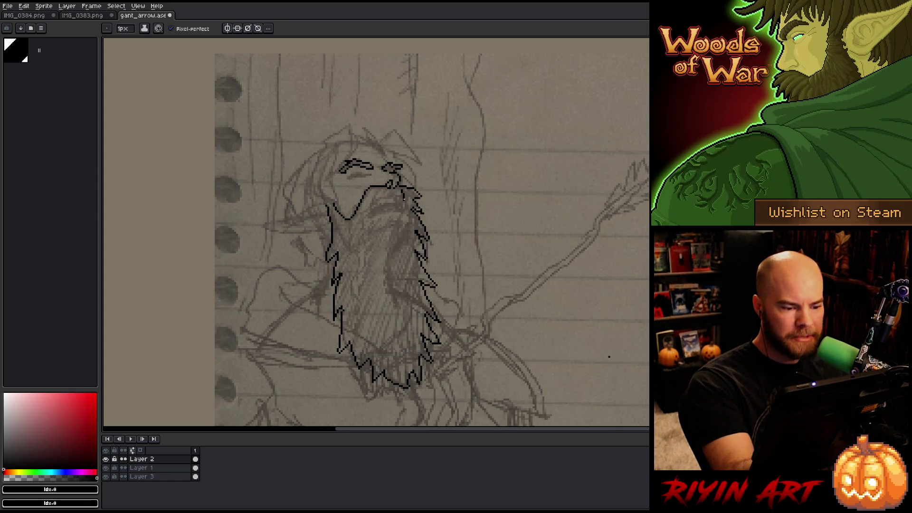
pyautogui.moveTo(404, 199); pyautogui.dragTo(371, 205)
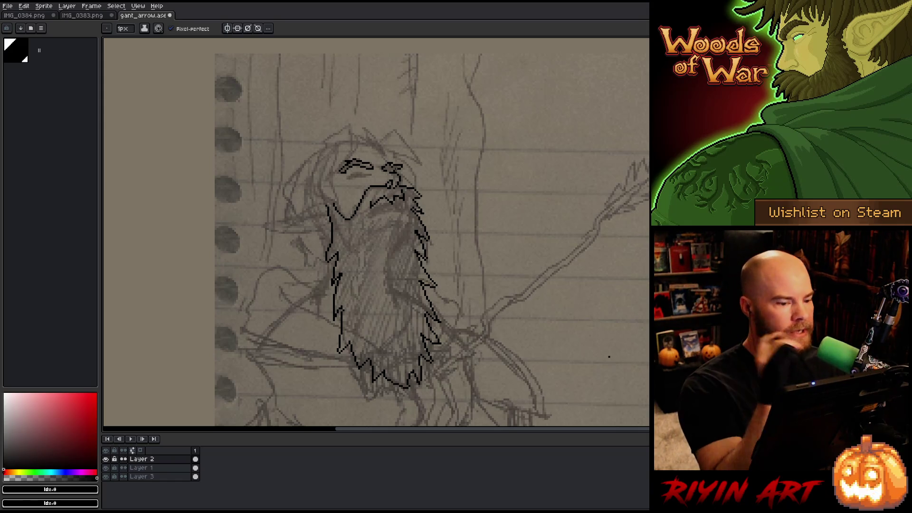
pyautogui.press('e')
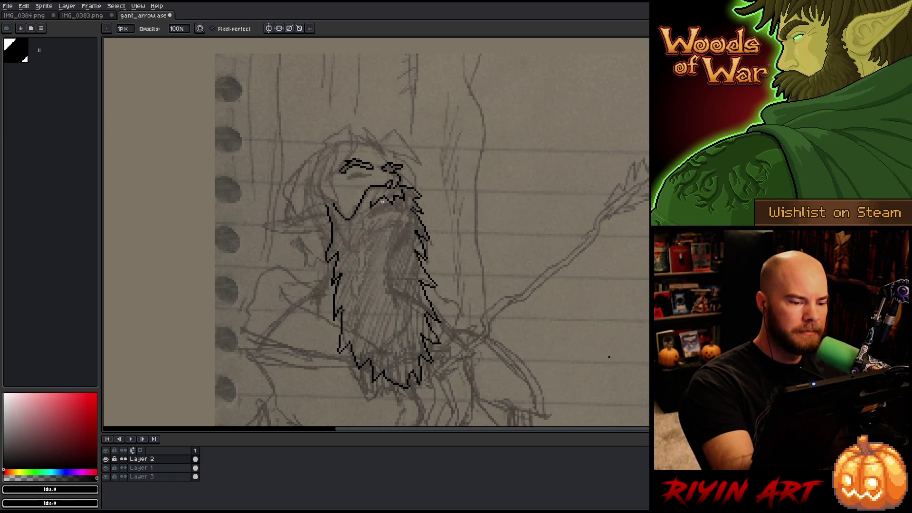
pyautogui.press('b')
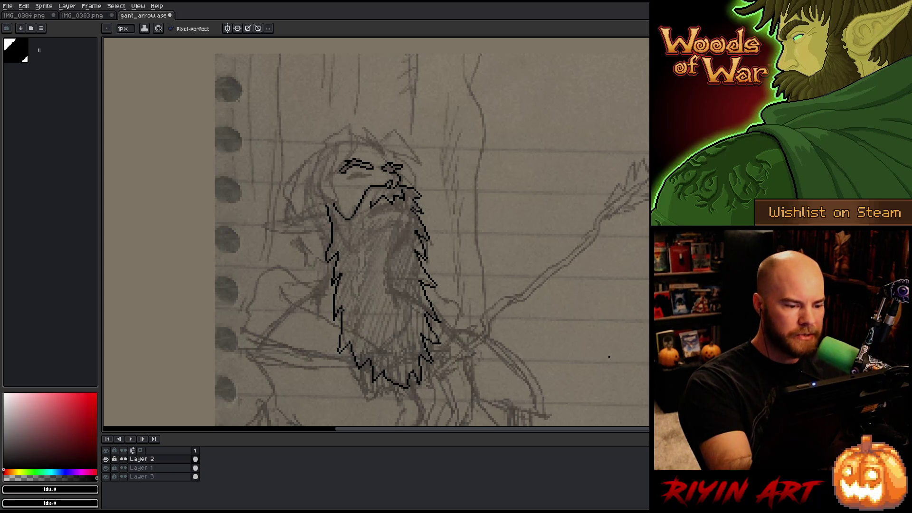
pyautogui.moveTo(366, 208); pyautogui.dragTo(368, 219)
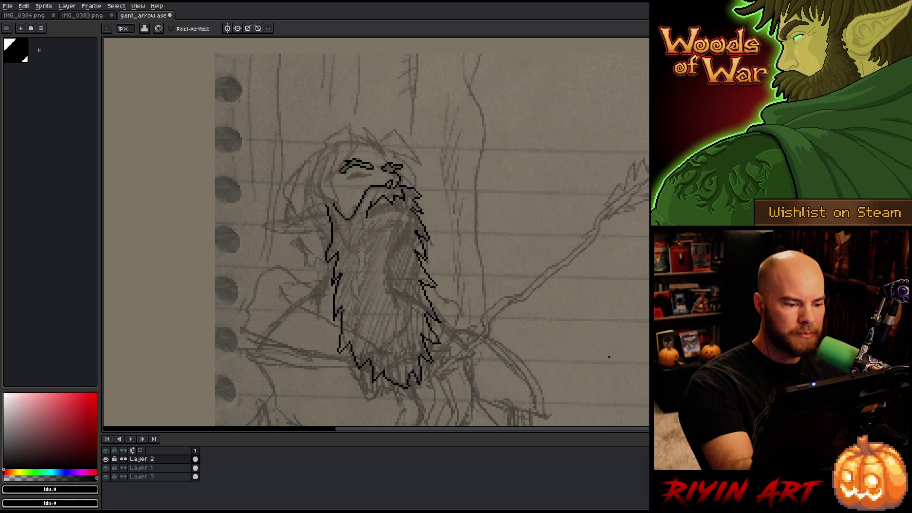
pyautogui.moveTo(367, 214); pyautogui.dragTo(403, 210)
pyautogui.hotkey('ctrl', 'z')
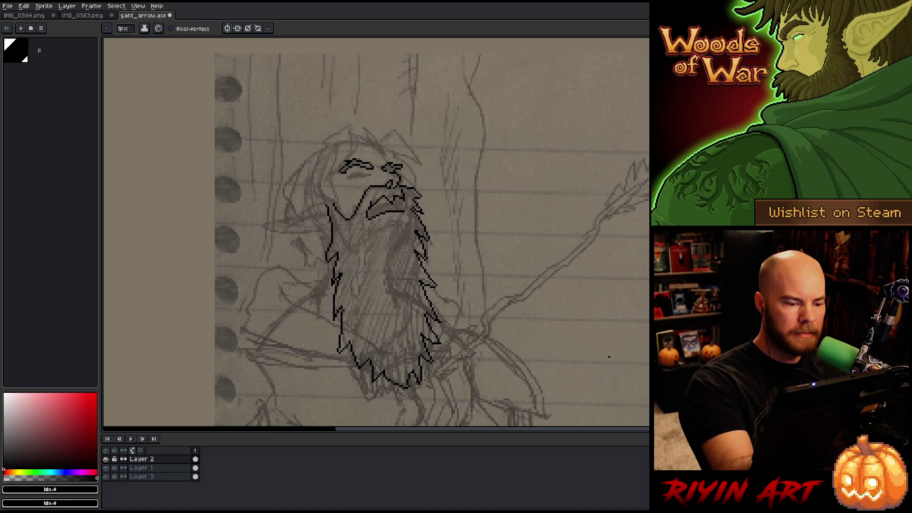
# Draw the mouth line across the face and fill the open mouth with solid black.
pyautogui.press('e')
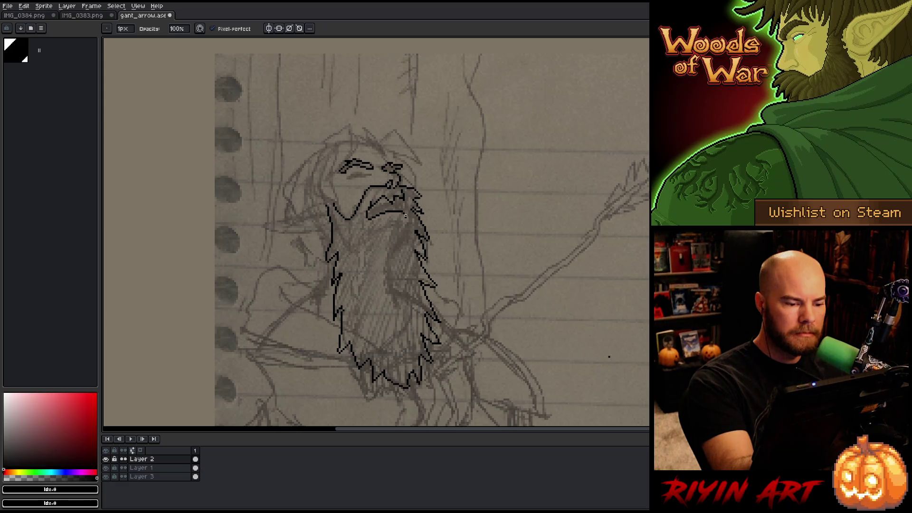
pyautogui.press('b')
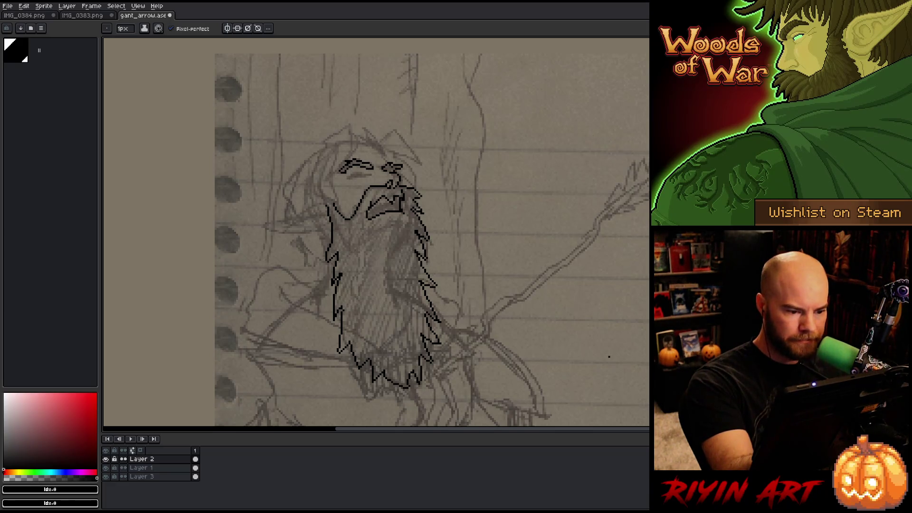
pyautogui.press('e')
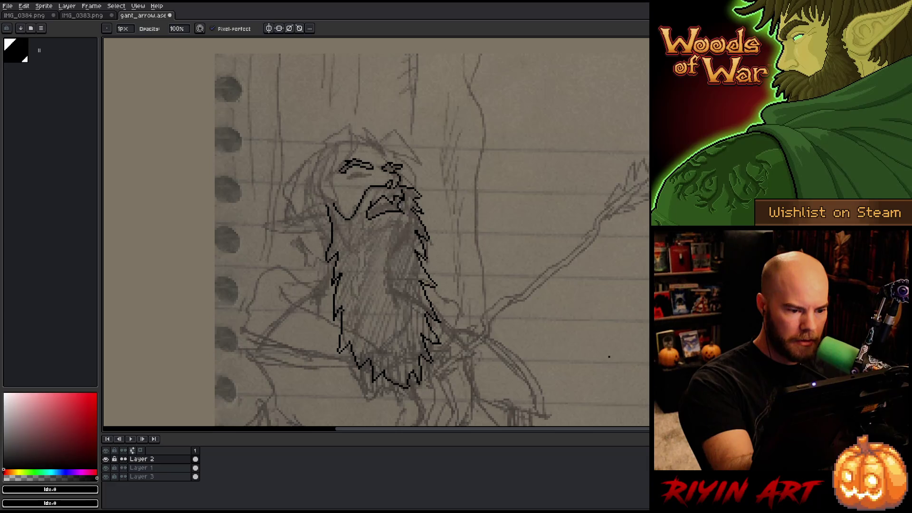
pyautogui.press('b')
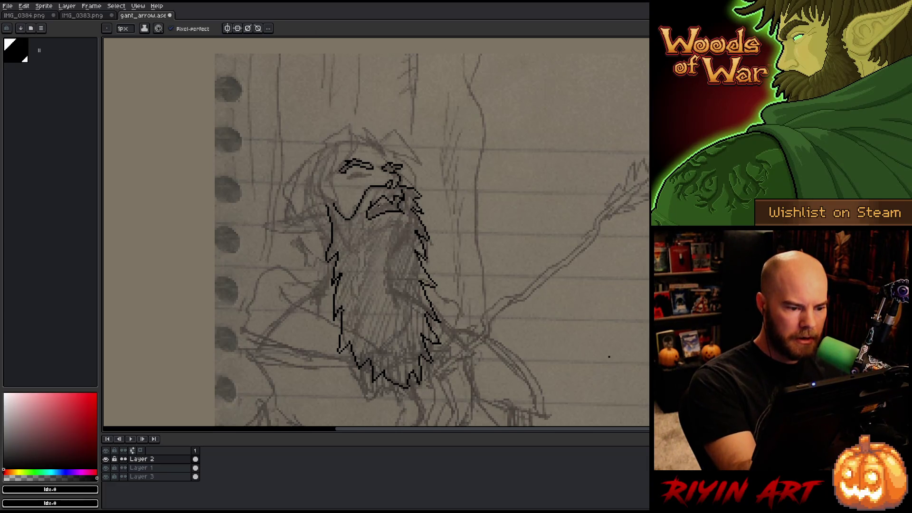
pyautogui.moveTo(370, 209); pyautogui.dragTo(392, 203)
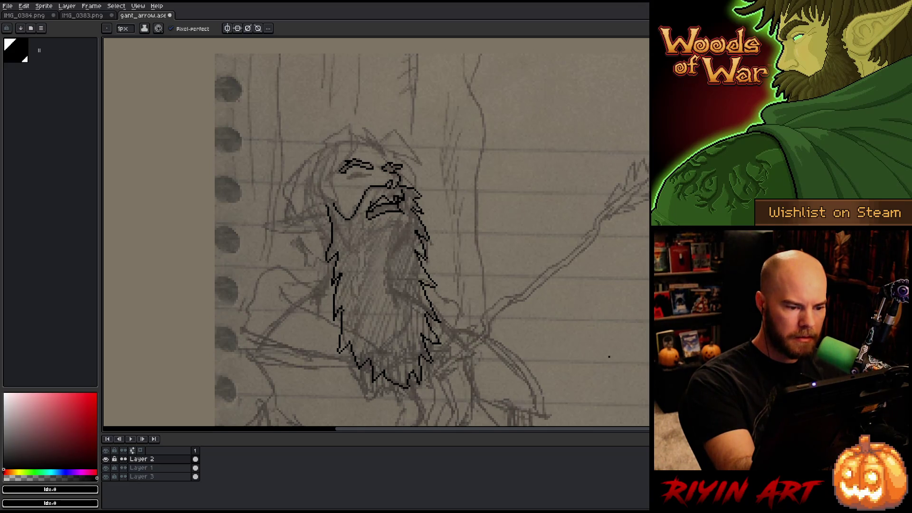
pyautogui.press('b')
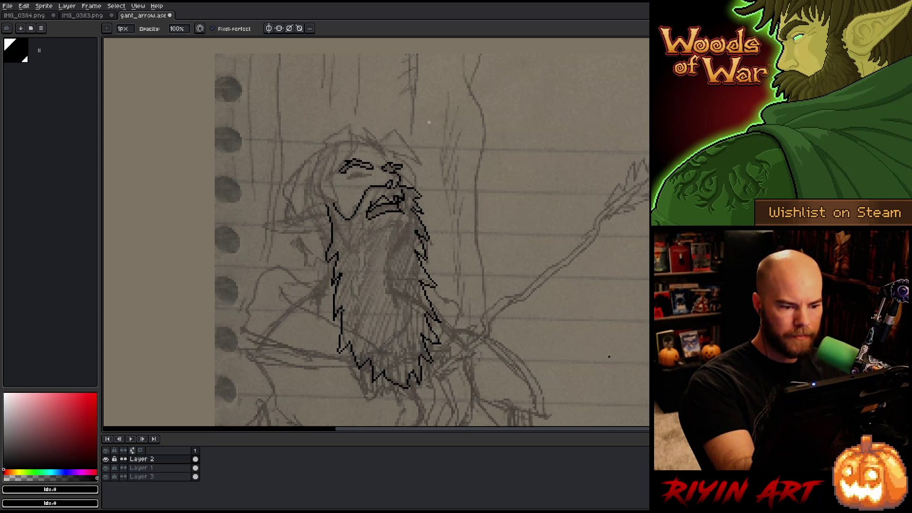
pyautogui.press('g')
pyautogui.click(384, 211)
# Add strokes under the left eye and near the nose, then outline the pointed hat tip.
pyautogui.press('e')
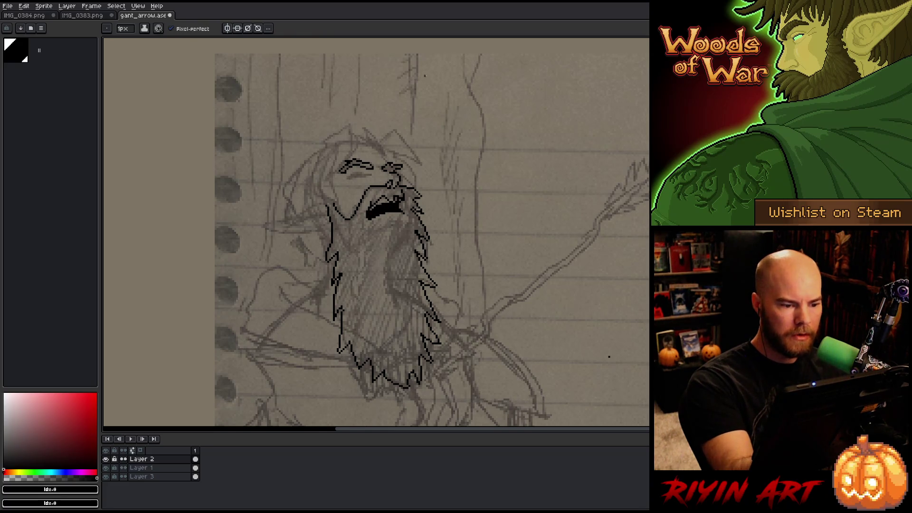
pyautogui.moveTo(368, 174); pyautogui.dragTo(352, 177)
pyautogui.moveTo(356, 172); pyautogui.dragTo(348, 183)
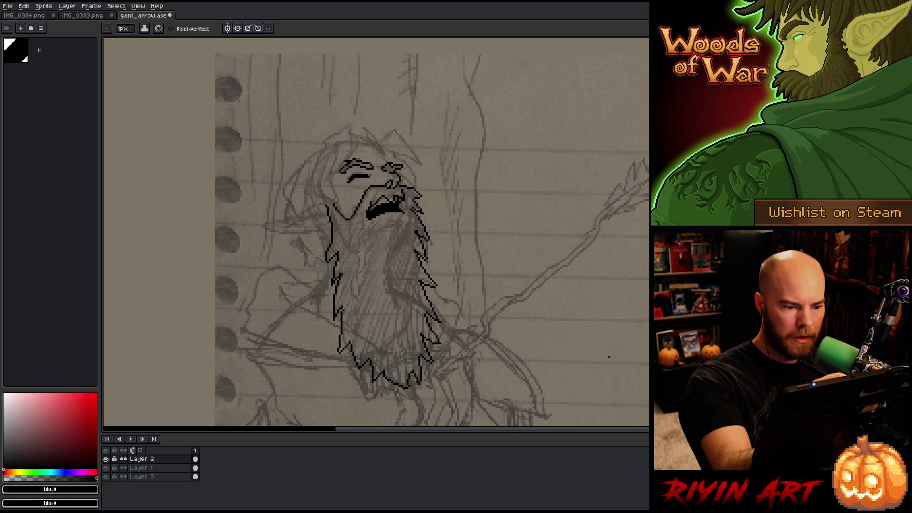
pyautogui.moveTo(403, 177); pyautogui.dragTo(405, 185)
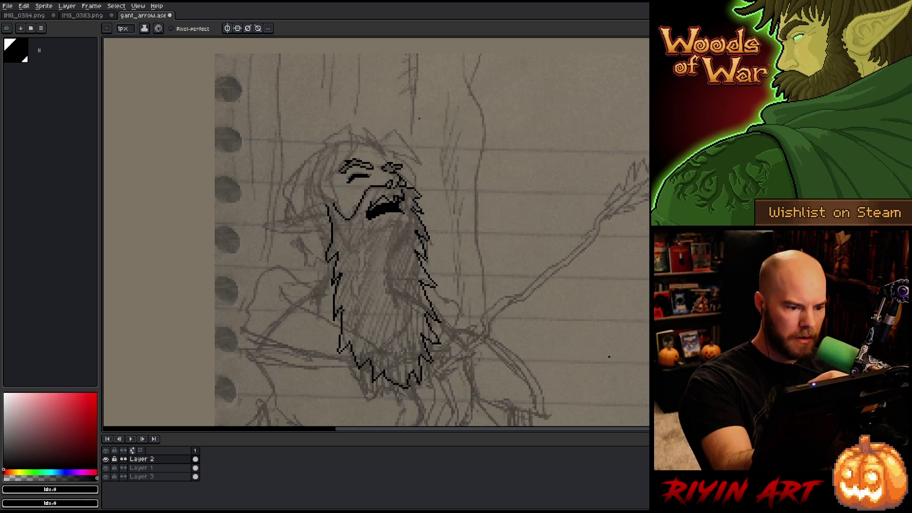
pyautogui.moveTo(379, 142)
pyautogui.mouseDown()
pyautogui.moveTo(397, 132)
pyautogui.moveTo(424, 165)
pyautogui.moveTo(396, 152)
pyautogui.moveTo(423, 166)
pyautogui.mouseUp()
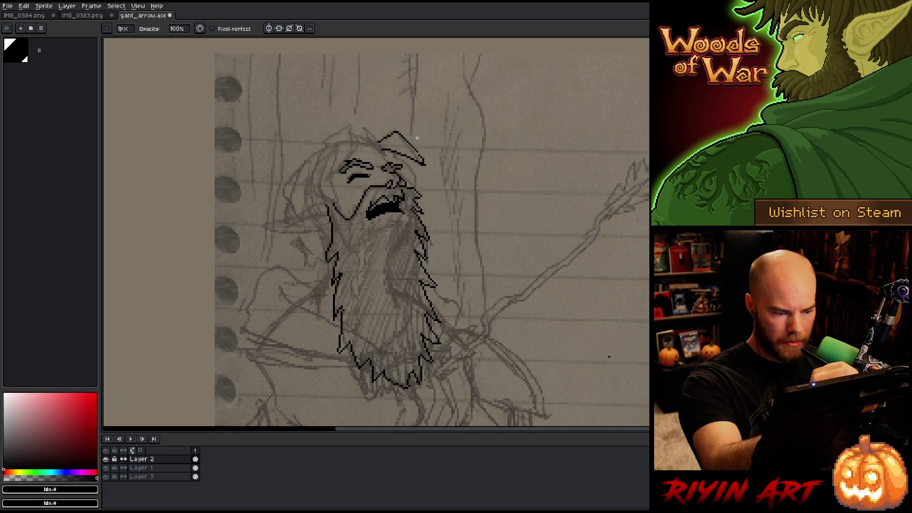
# Select the hat-tip strokes and alternate eraser and pencil to refine its pointed outline.
pyautogui.press('m')
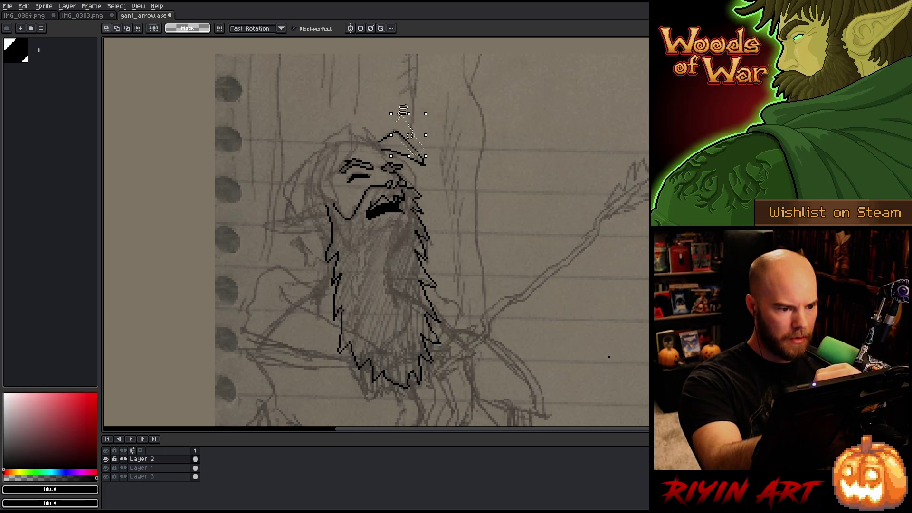
pyautogui.press('b')
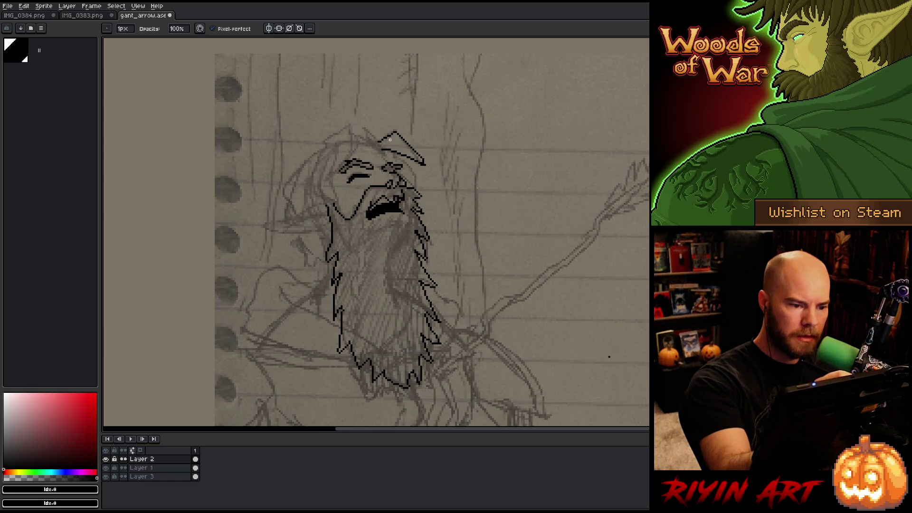
pyautogui.press('e')
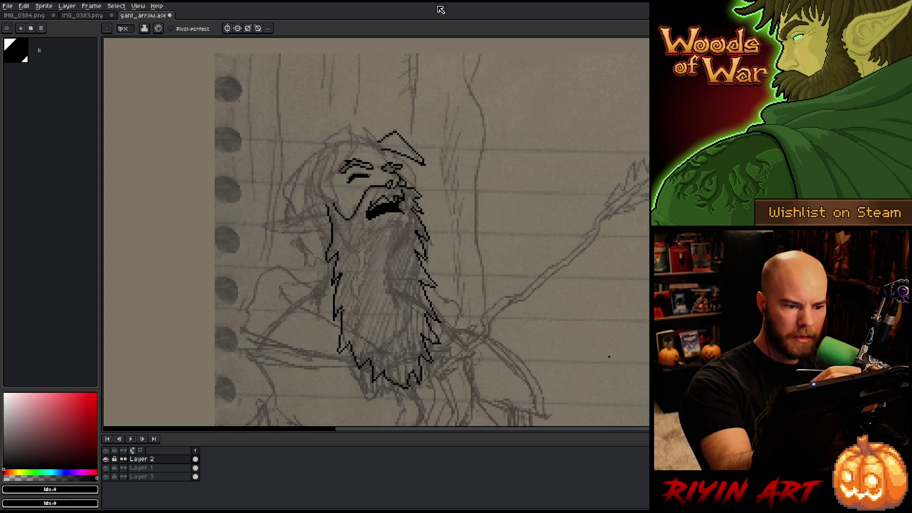
pyautogui.press('b')
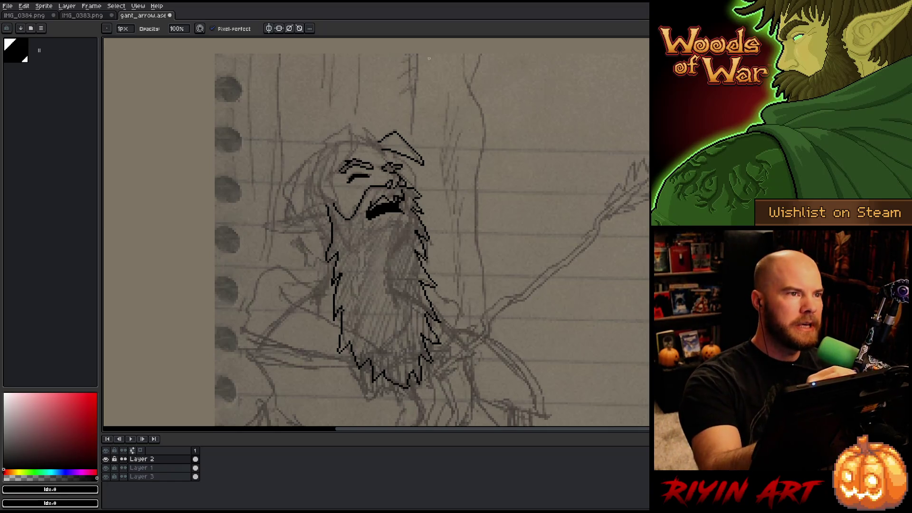
# Outline the hat's right side and zigzag top-left tip, erasing stray pixels at the tip.
pyautogui.press('e')
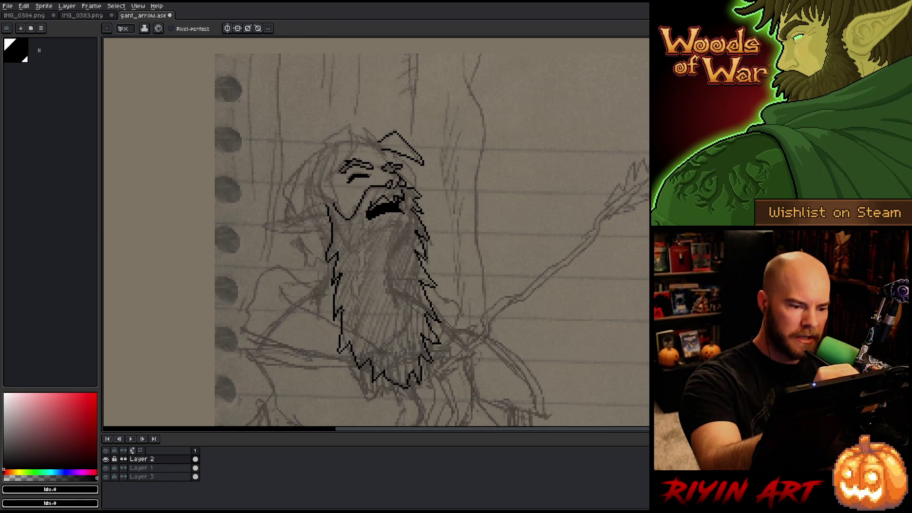
pyautogui.moveTo(400, 154); pyautogui.dragTo(418, 184)
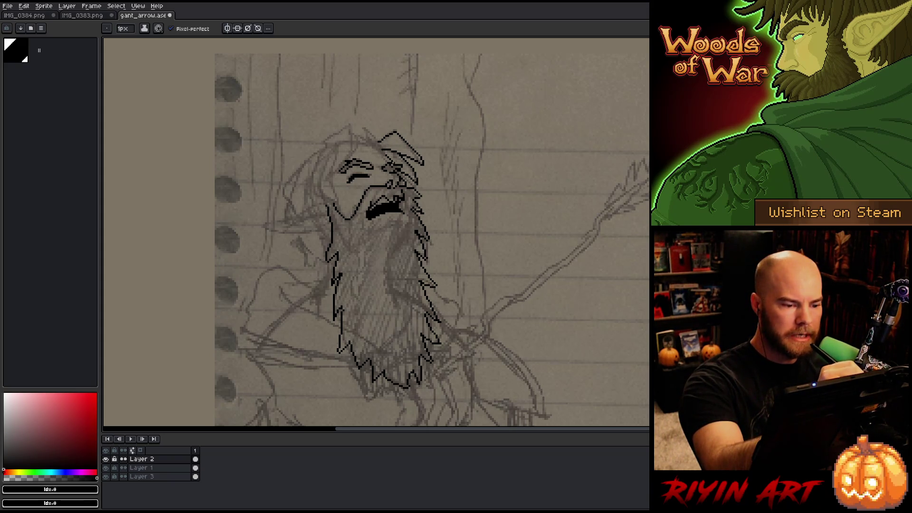
pyautogui.press('e')
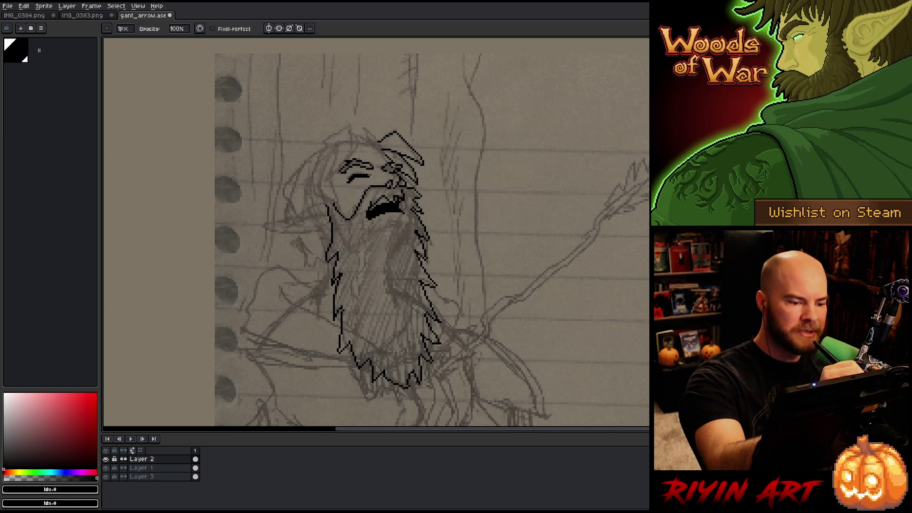
pyautogui.press('b')
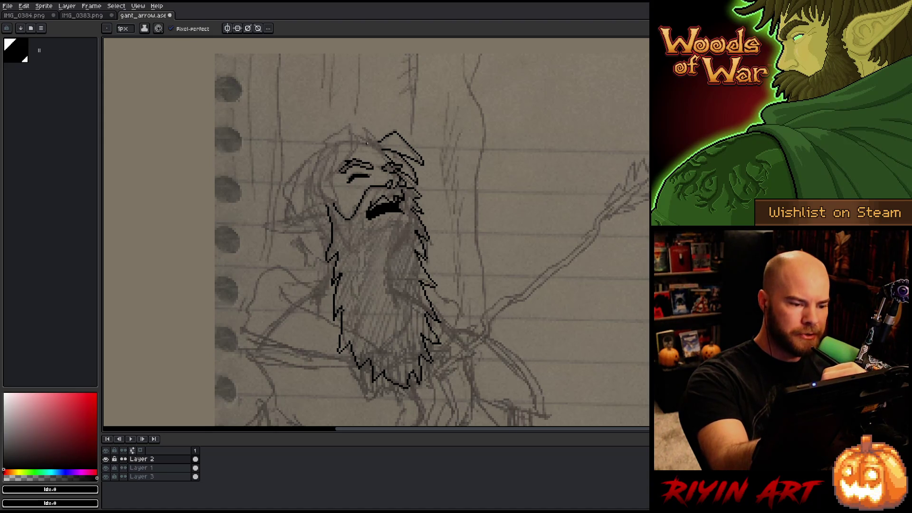
pyautogui.moveTo(366, 143)
pyautogui.mouseDown()
pyautogui.moveTo(365, 128)
pyautogui.moveTo(381, 141)
pyautogui.mouseUp()
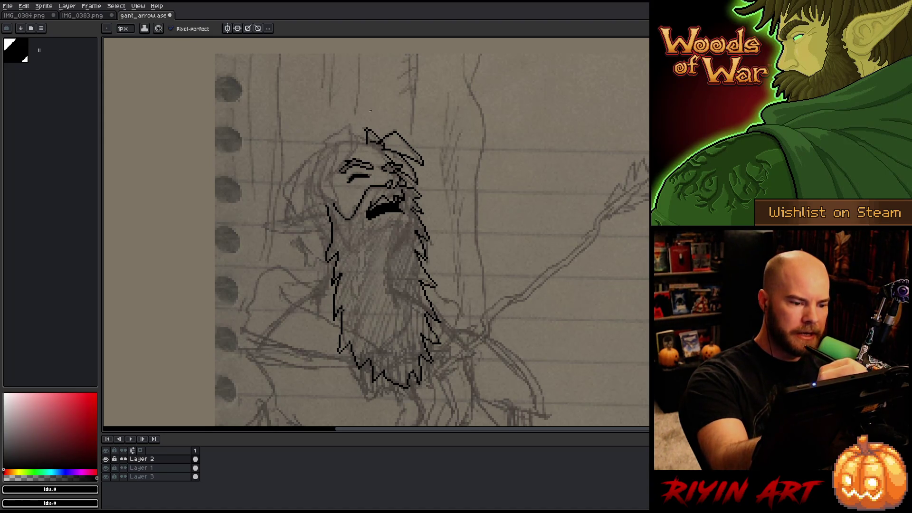
pyautogui.press('e')
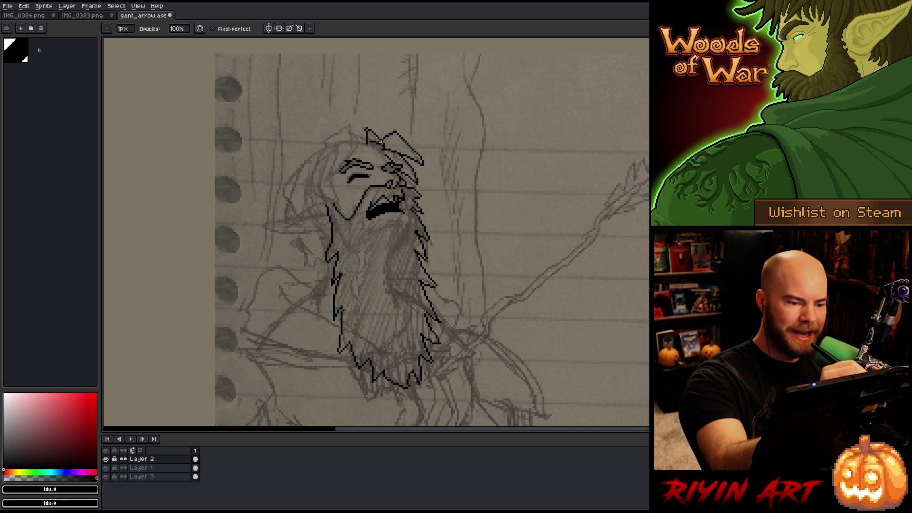
pyautogui.click(367, 128)
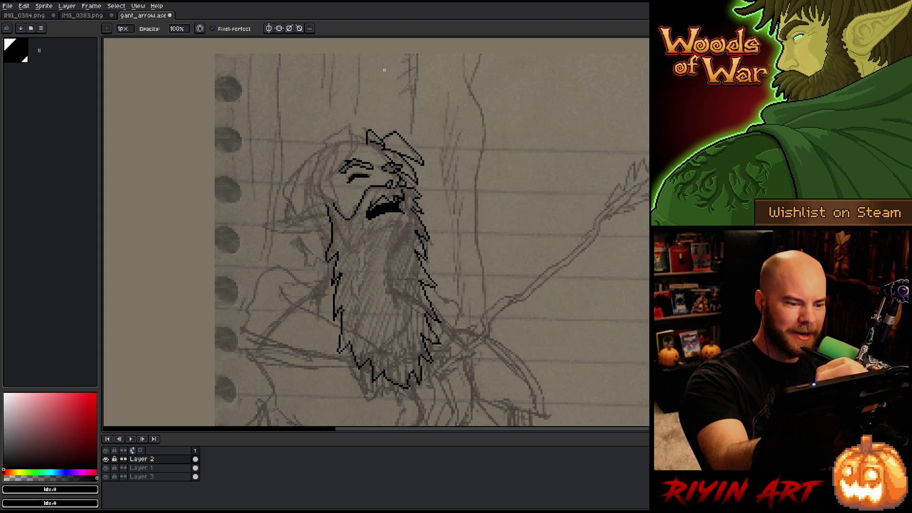
# Save the drawing with Ctrl+S while switching between pencil and eraser.
pyautogui.press('e')
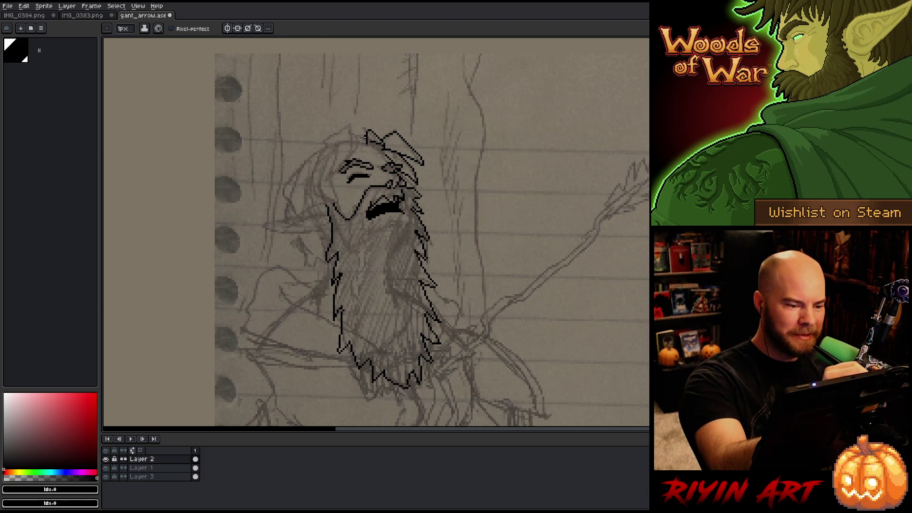
pyautogui.press('b')
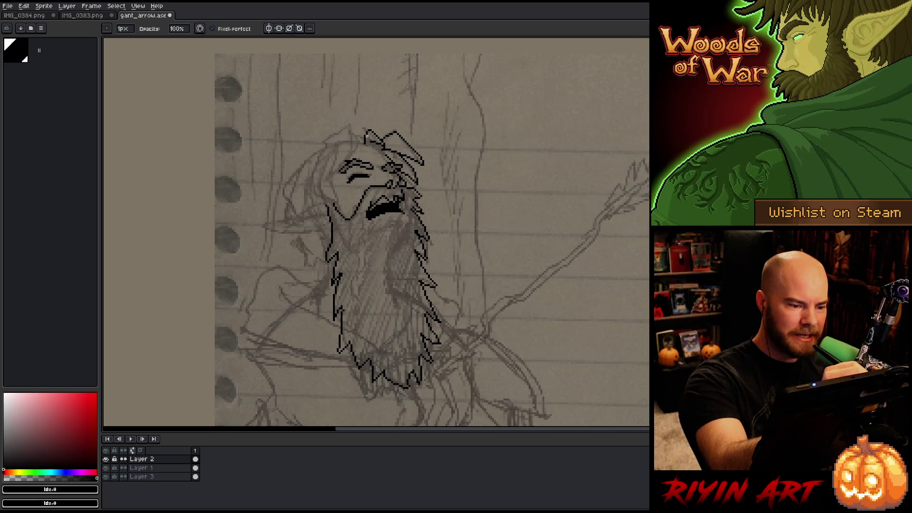
pyautogui.press('e')
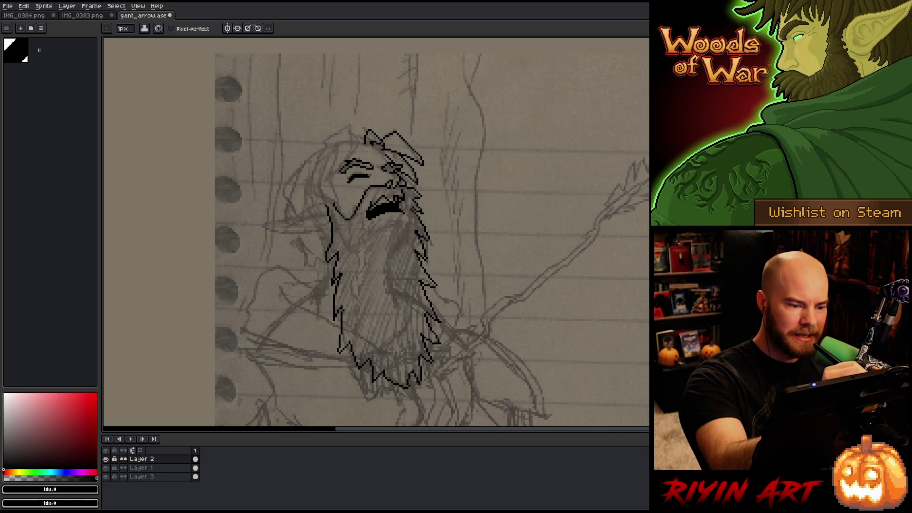
pyautogui.press('b')
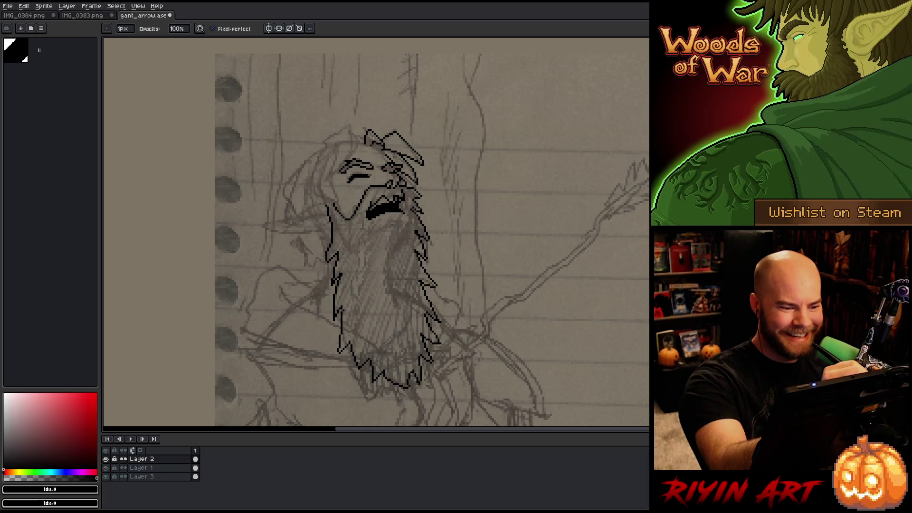
pyautogui.press('e')
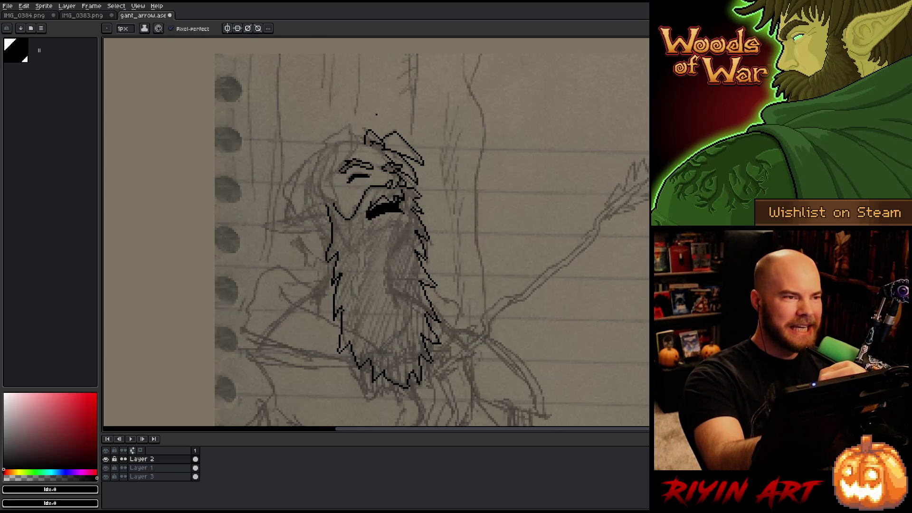
pyautogui.hotkey('ctrl', 's')
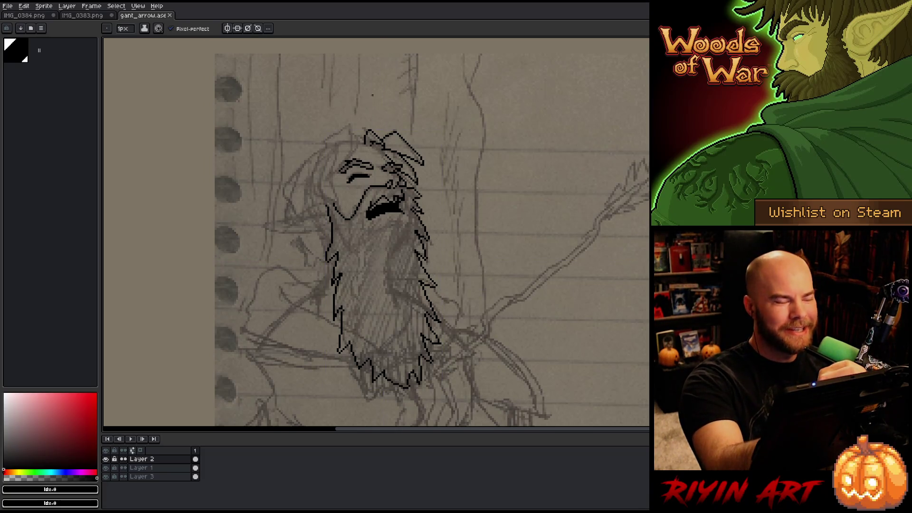
pyautogui.press('b')
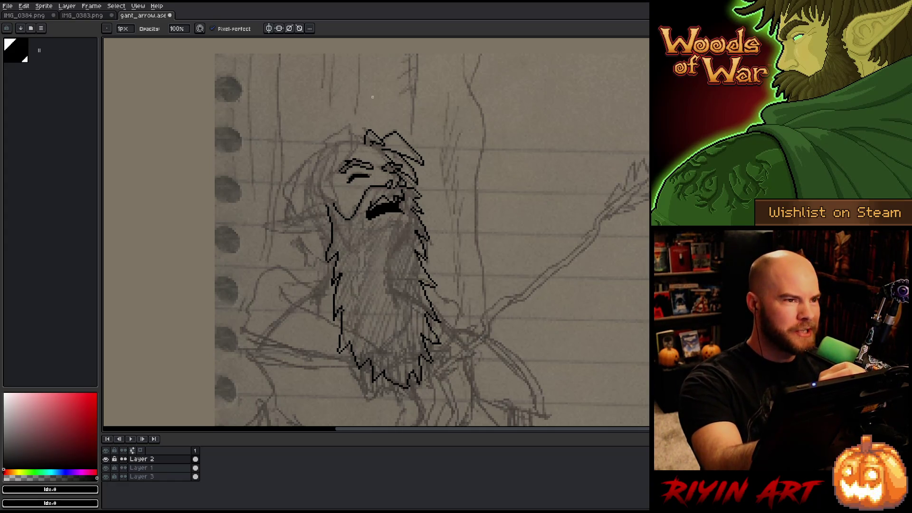
pyautogui.press('e')
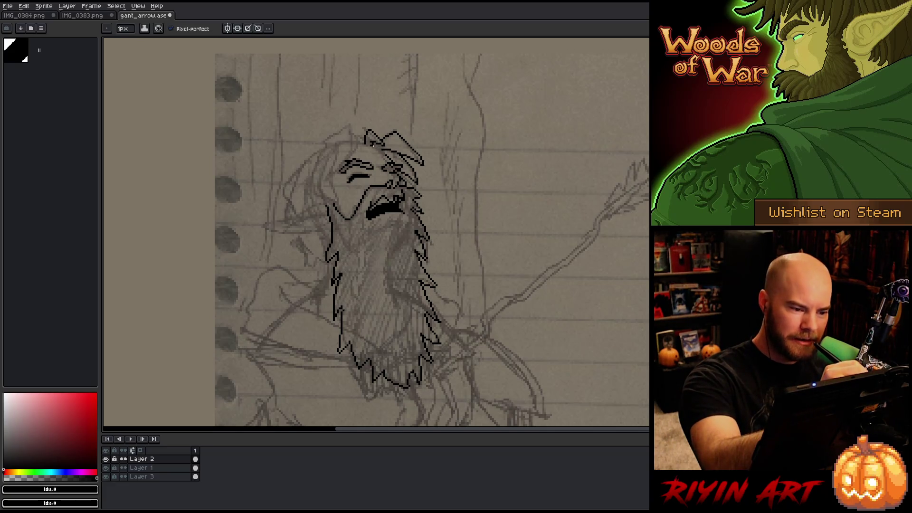
pyautogui.press('b')
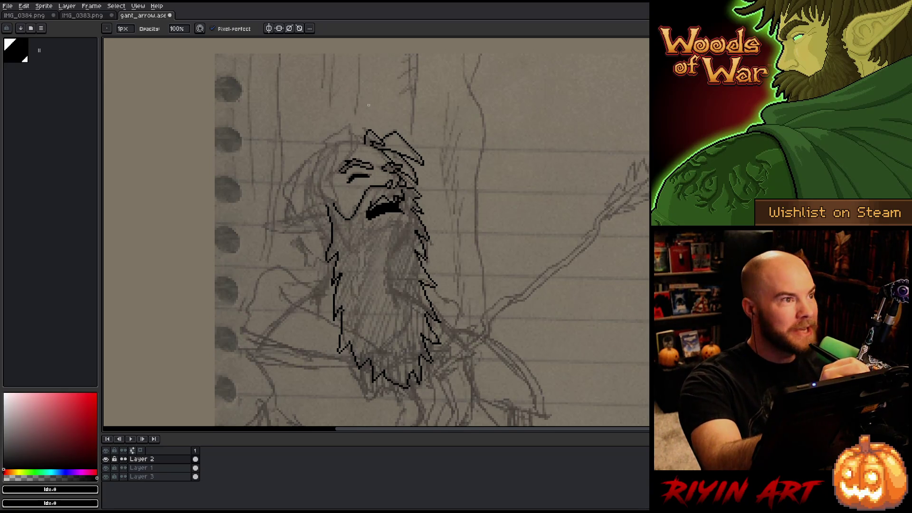
pyautogui.press('e')
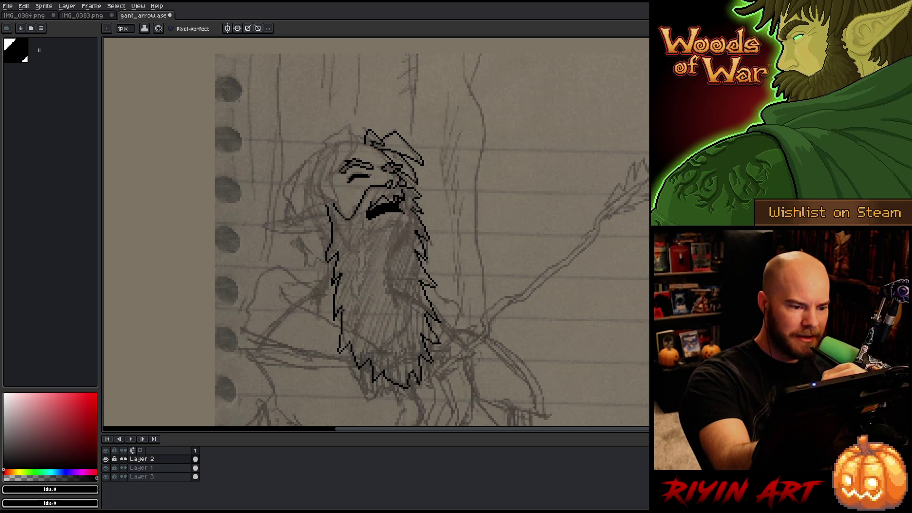
# Extend the hat's lower-left and top-left outlines, then erase and retrace its left edge.
pyautogui.moveTo(367, 143)
pyautogui.mouseDown()
pyautogui.moveTo(327, 176)
pyautogui.moveTo(337, 144)
pyautogui.mouseUp()
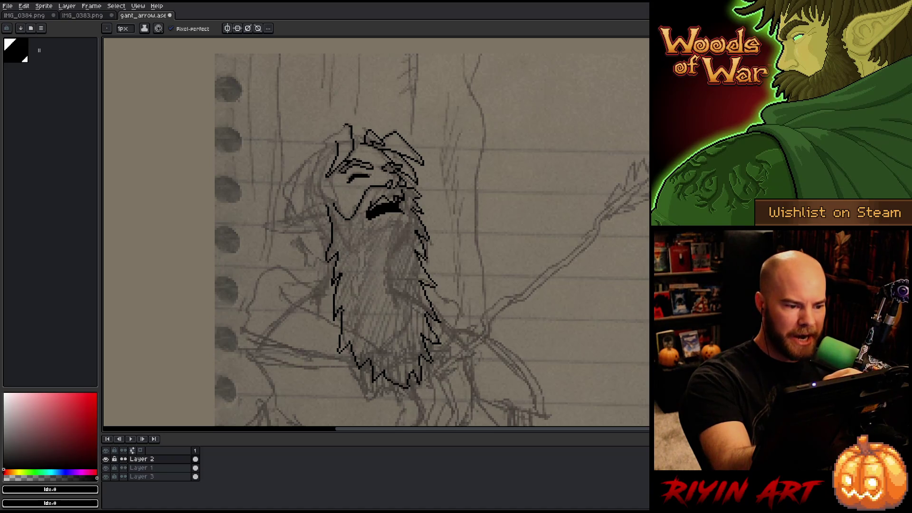
pyautogui.moveTo(344, 126)
pyautogui.mouseDown()
pyautogui.moveTo(325, 142)
pyautogui.moveTo(316, 171)
pyautogui.moveTo(332, 147)
pyautogui.mouseUp()
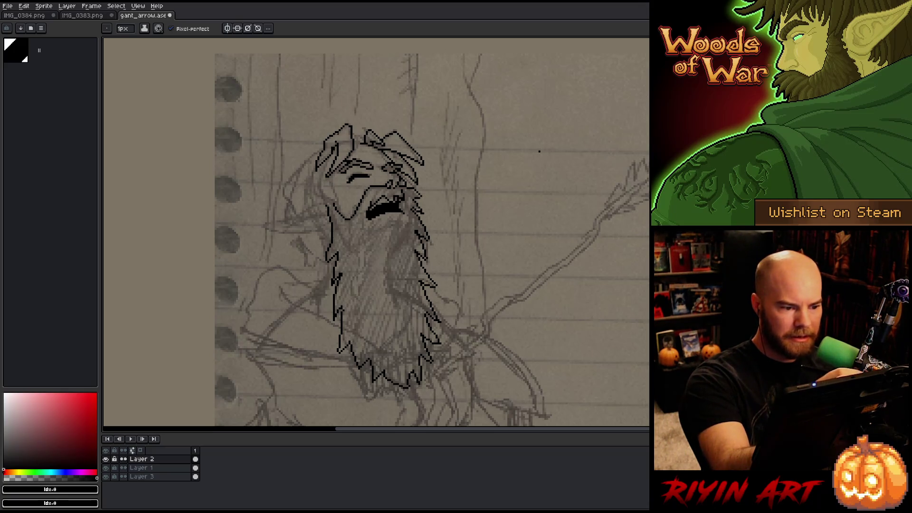
pyautogui.press('e')
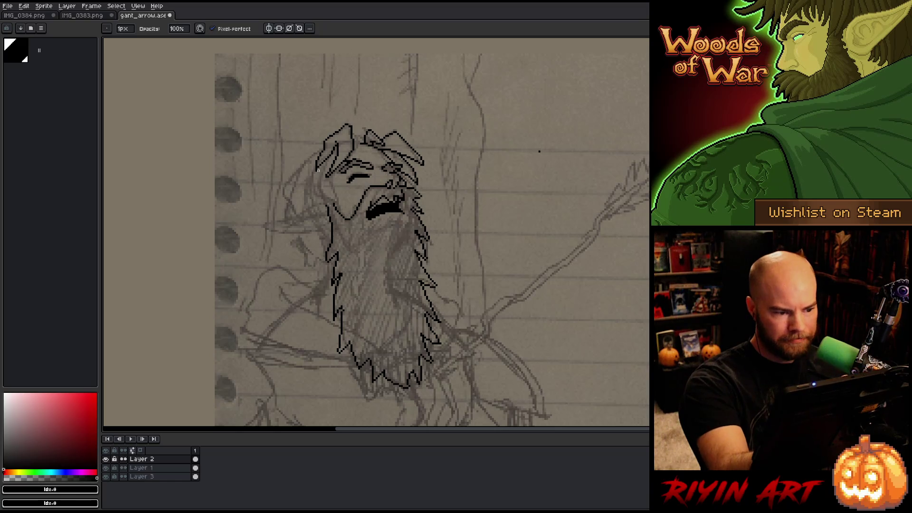
pyautogui.moveTo(316, 167); pyautogui.dragTo(316, 174)
pyautogui.press('b')
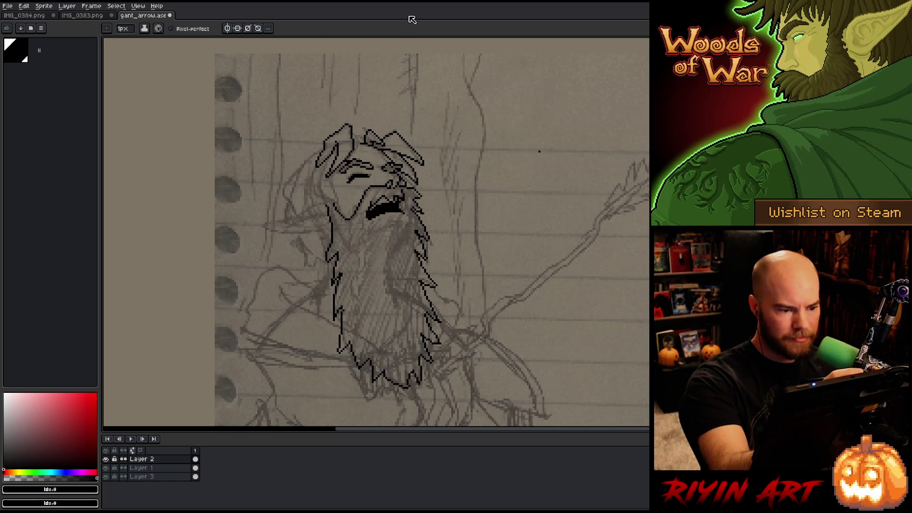
pyautogui.moveTo(321, 164); pyautogui.dragTo(332, 193)
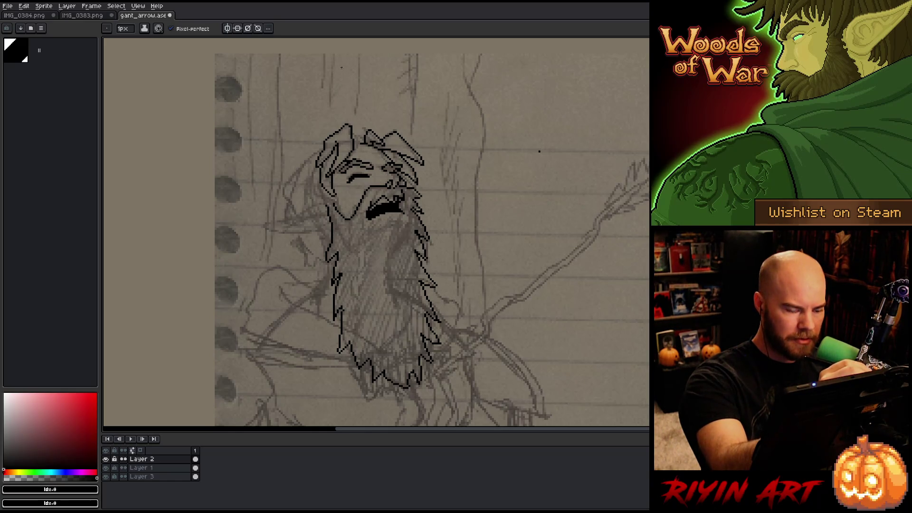
# Redraw the hat's left outline further down and draw the pointed ear left of the head.
pyautogui.press('e')
pyautogui.press('b')
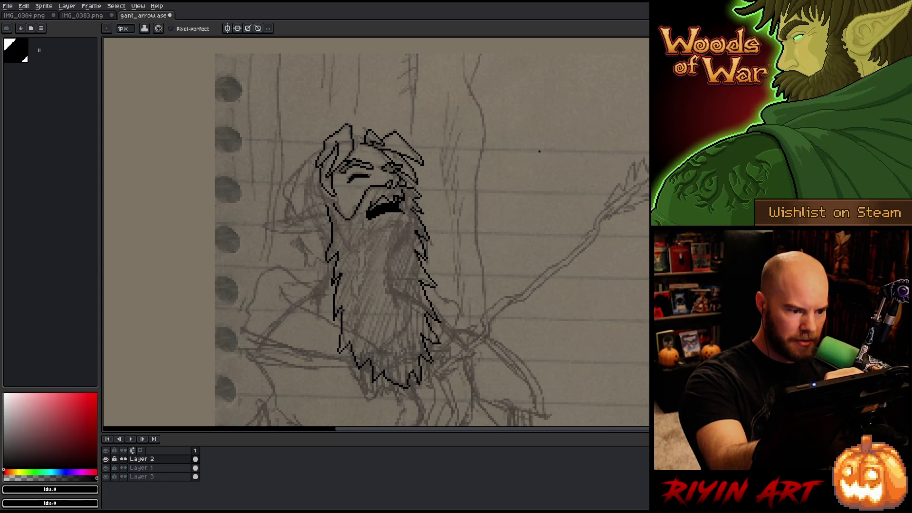
pyautogui.moveTo(313, 164)
pyautogui.mouseDown()
pyautogui.moveTo(313, 194)
pyautogui.moveTo(326, 205)
pyautogui.moveTo(323, 189)
pyautogui.mouseUp()
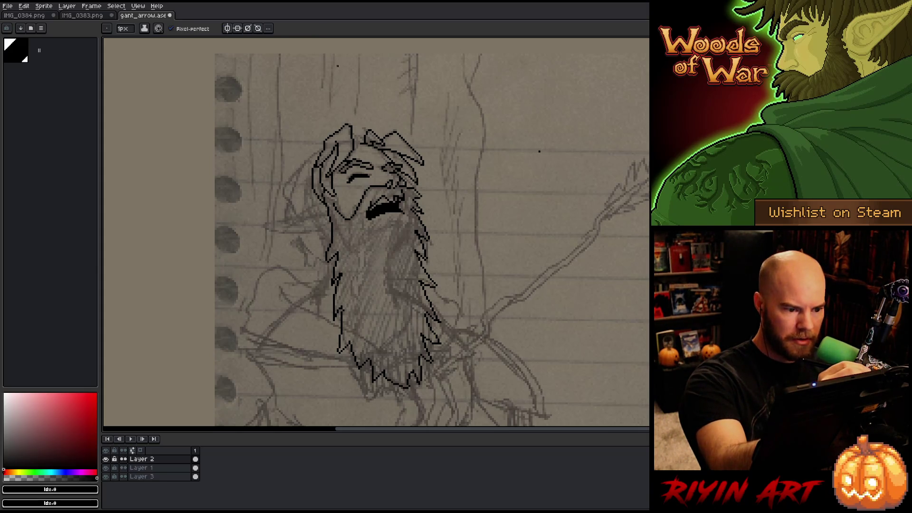
pyautogui.moveTo(319, 148)
pyautogui.mouseDown()
pyautogui.moveTo(306, 156)
pyautogui.moveTo(309, 197)
pyautogui.mouseUp()
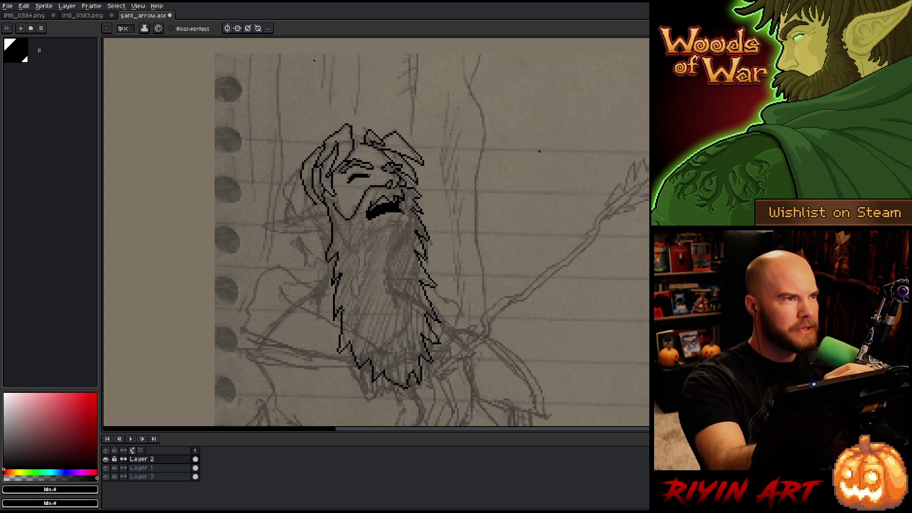
pyautogui.press('e')
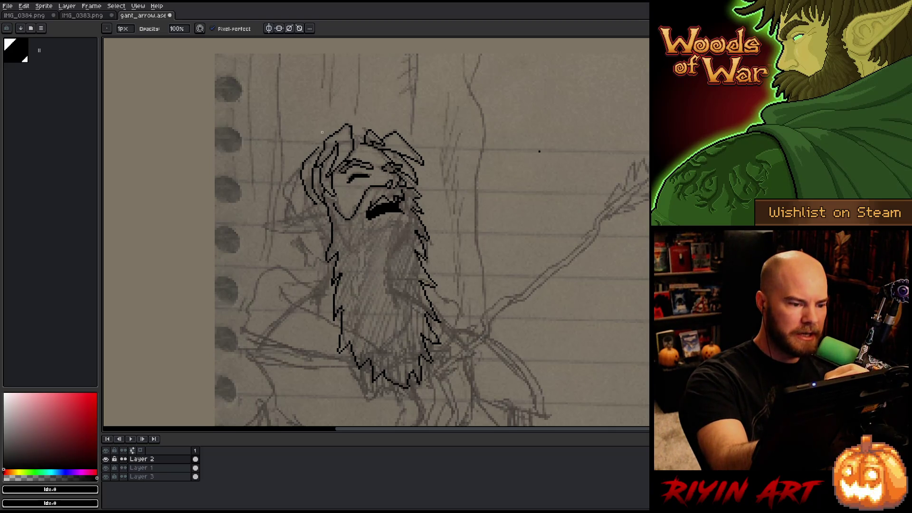
pyautogui.press('b')
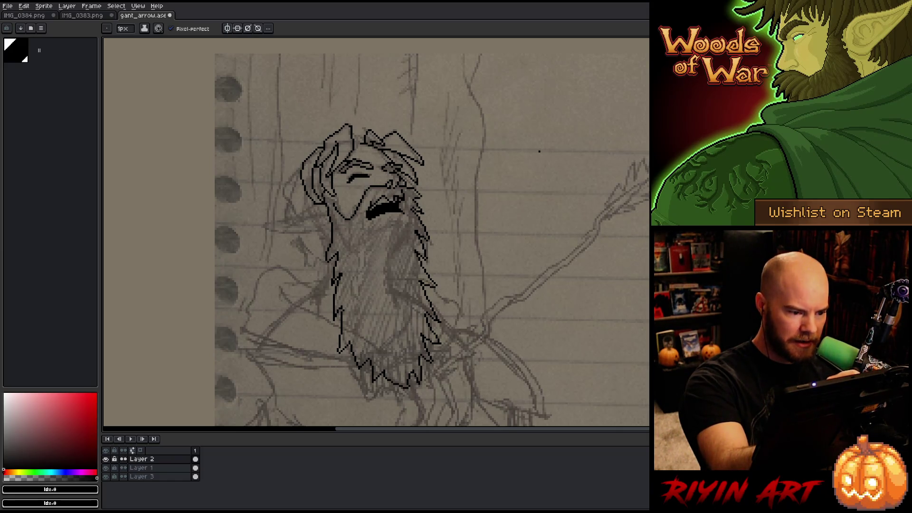
pyautogui.moveTo(312, 204)
pyautogui.mouseDown()
pyautogui.moveTo(260, 222)
pyautogui.moveTo(291, 235)
pyautogui.moveTo(330, 229)
pyautogui.mouseUp()
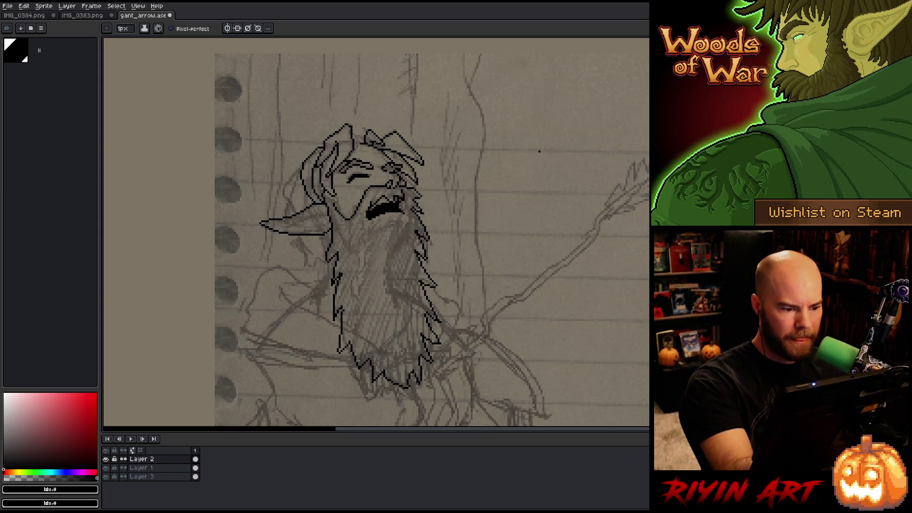
# Redraw the lower edge of the pointed ear in black pixels.
pyautogui.press('e')
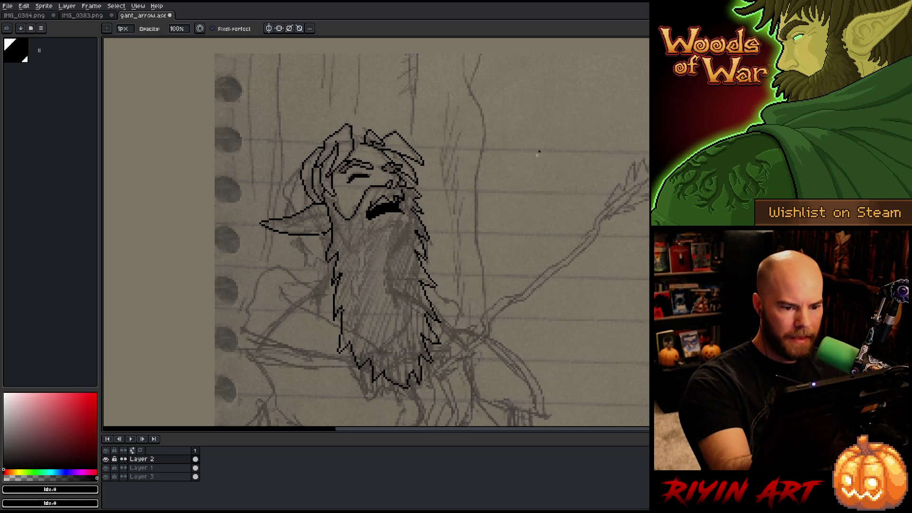
pyautogui.press('b')
pyautogui.press('e')
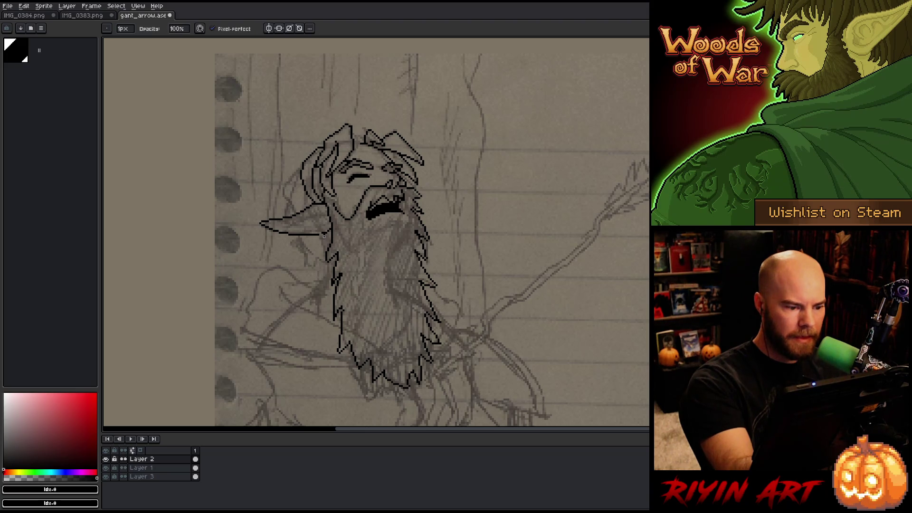
pyautogui.press('b')
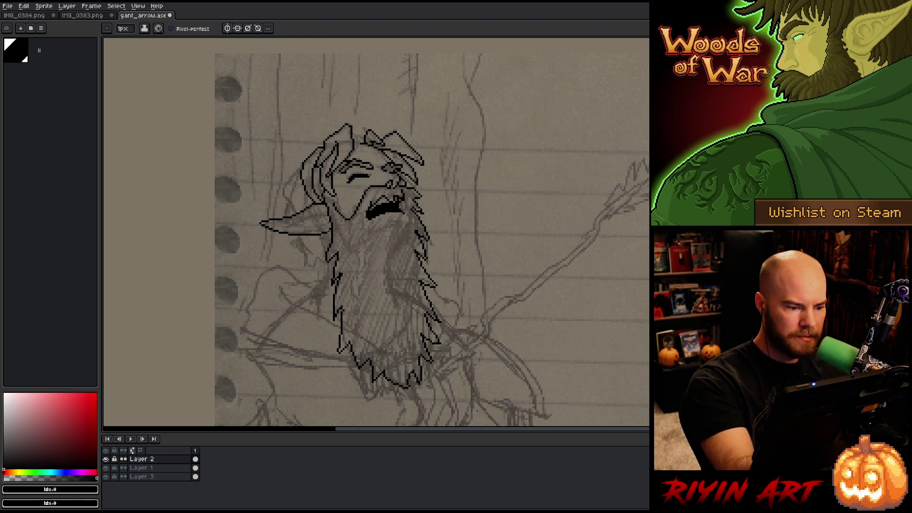
pyautogui.press('e')
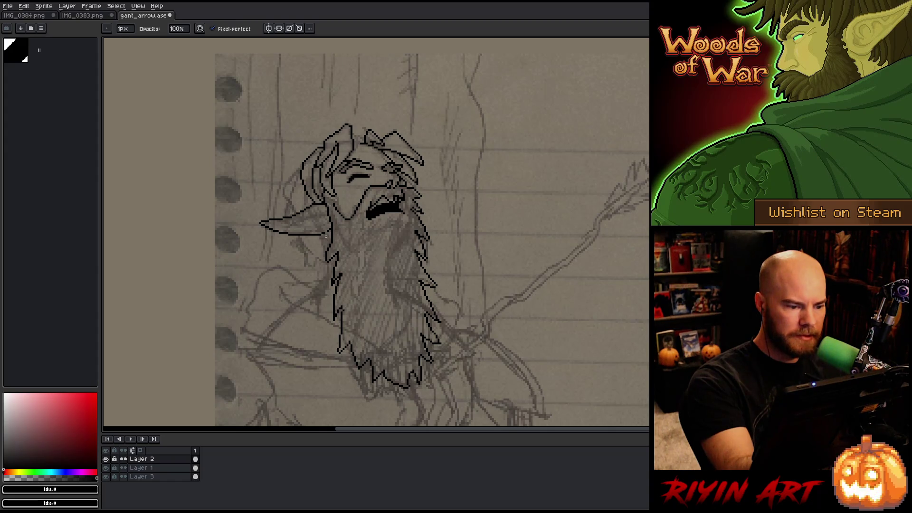
pyautogui.press('b')
pyautogui.press('e')
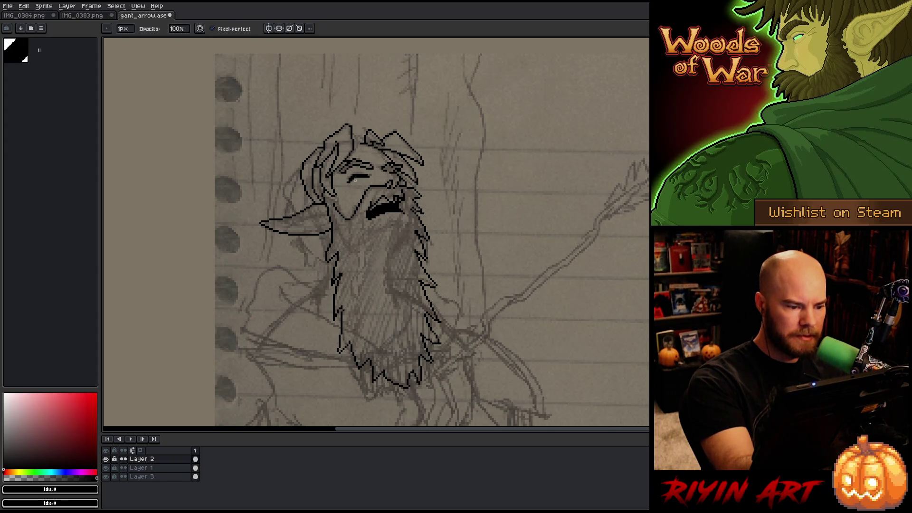
pyautogui.press('b')
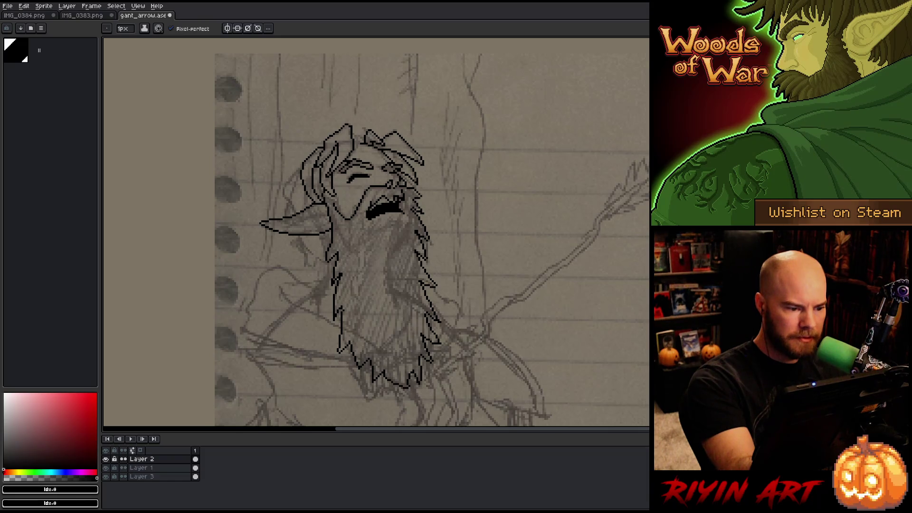
pyautogui.press('e')
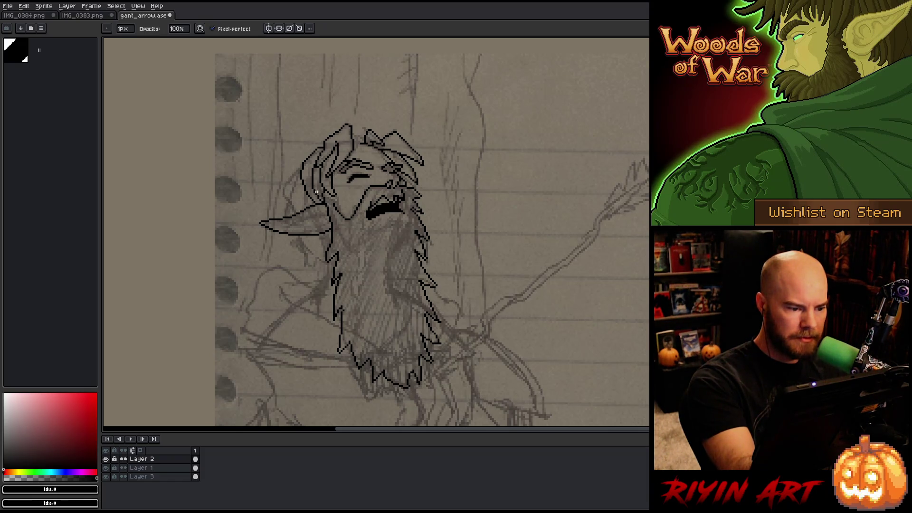
pyautogui.press('b')
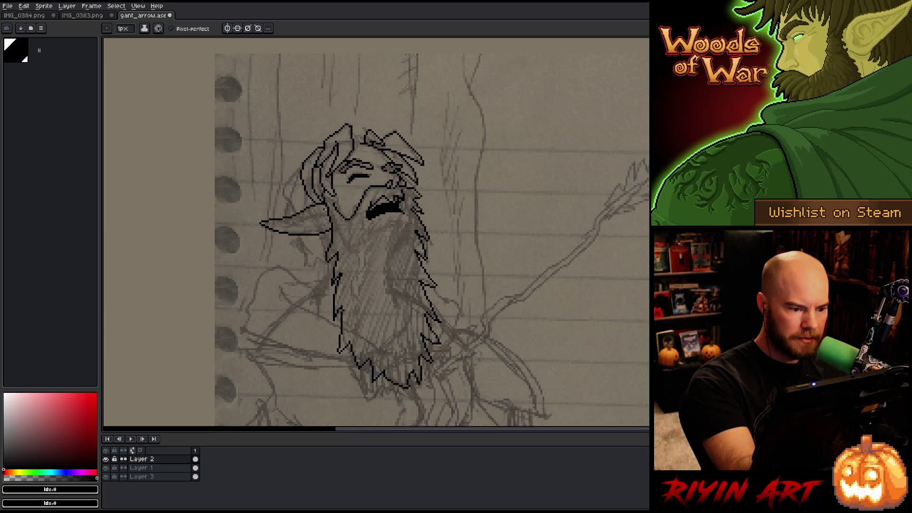
pyautogui.moveTo(323, 208); pyautogui.dragTo(281, 225)
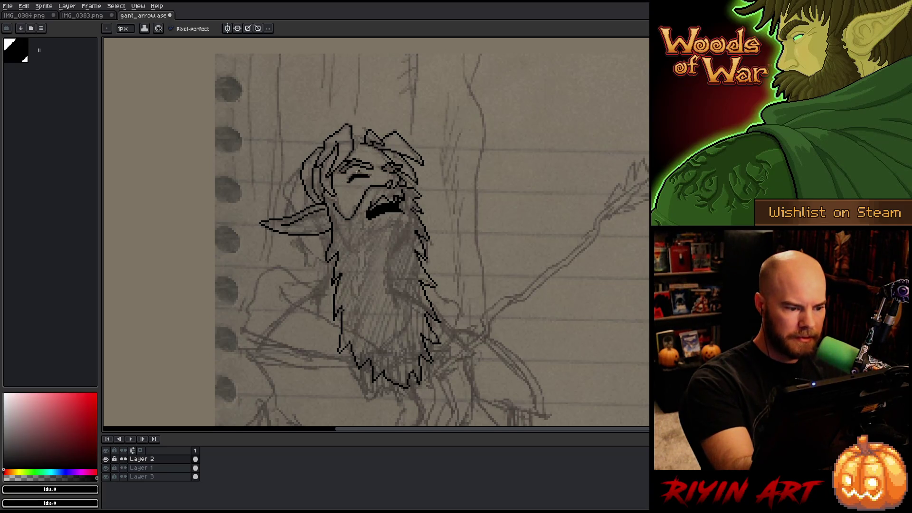
# Lasso the ear tip to check it, deselect, and try a hair line down the head's left.
pyautogui.press('q')
pyautogui.moveTo(305, 225)
pyautogui.mouseDown()
pyautogui.moveTo(290, 220)
pyautogui.moveTo(306, 229)
pyautogui.mouseUp()
pyautogui.hotkey('ctrl', 'd')
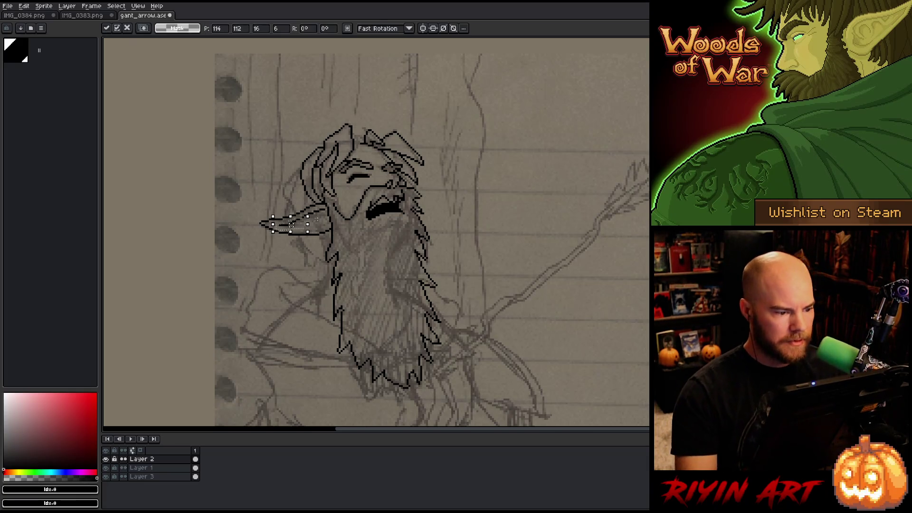
pyautogui.press('b')
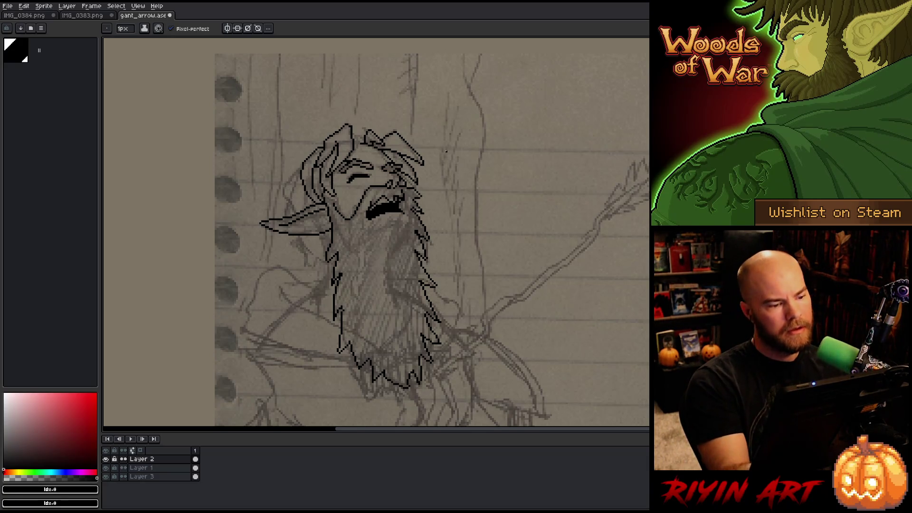
pyautogui.moveTo(294, 172); pyautogui.dragTo(289, 213)
# Draw a hair lock curving out along the left of the head, undoing trial strands.
pyautogui.hotkey('ctrl', 'z')
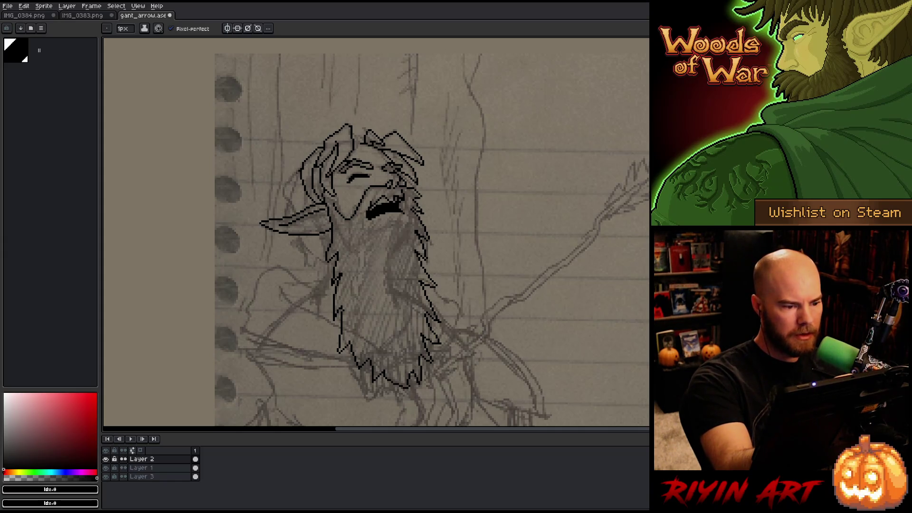
pyautogui.moveTo(298, 170); pyautogui.dragTo(288, 215)
pyautogui.moveTo(295, 179)
pyautogui.mouseDown()
pyautogui.moveTo(284, 189)
pyautogui.moveTo(288, 211)
pyautogui.mouseUp()
pyautogui.hotkey('ctrl', 'z')
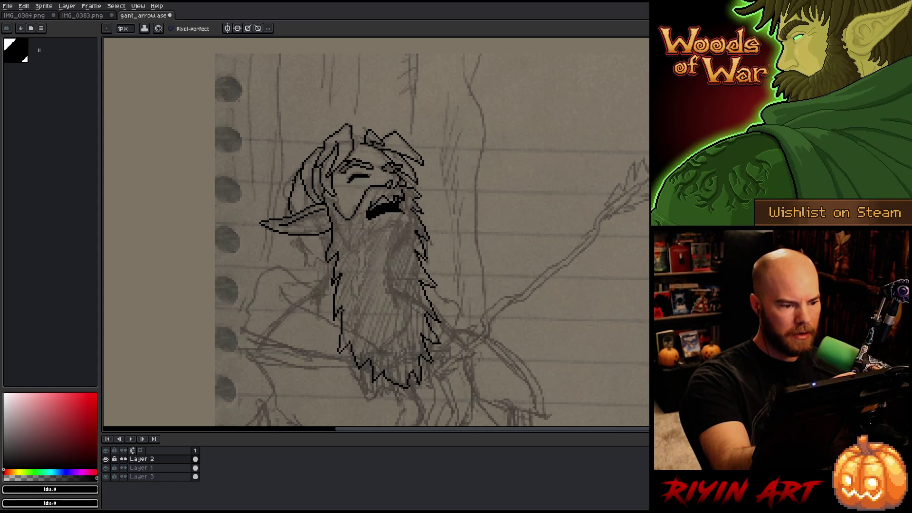
pyautogui.moveTo(295, 180); pyautogui.dragTo(288, 217)
pyautogui.hotkey('ctrl', 'z')
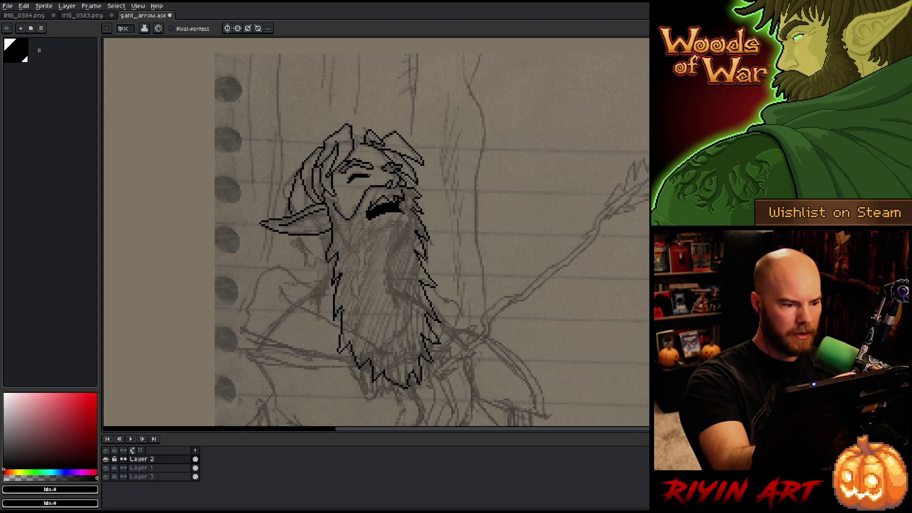
pyautogui.moveTo(292, 179); pyautogui.dragTo(287, 214)
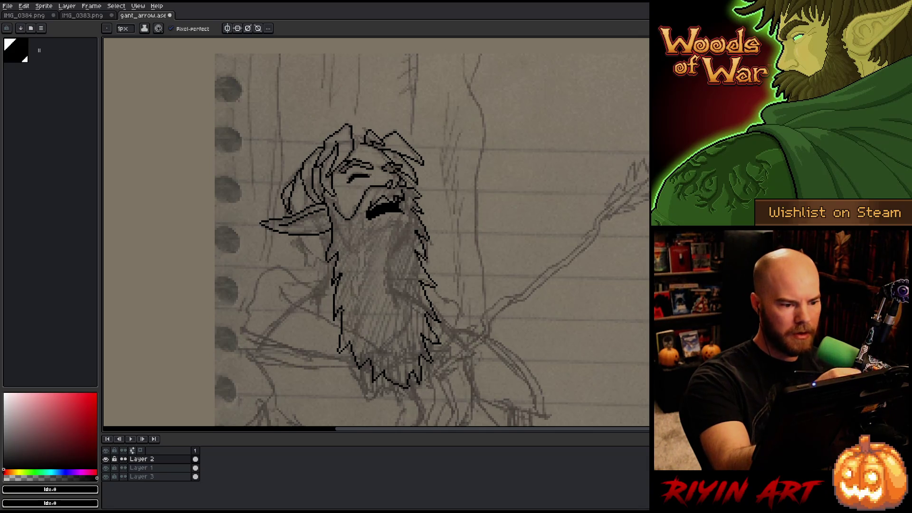
pyautogui.hotkey('ctrl', 'z')
pyautogui.moveTo(292, 180)
pyautogui.mouseDown()
pyautogui.moveTo(279, 189)
pyautogui.moveTo(286, 201)
pyautogui.mouseUp()
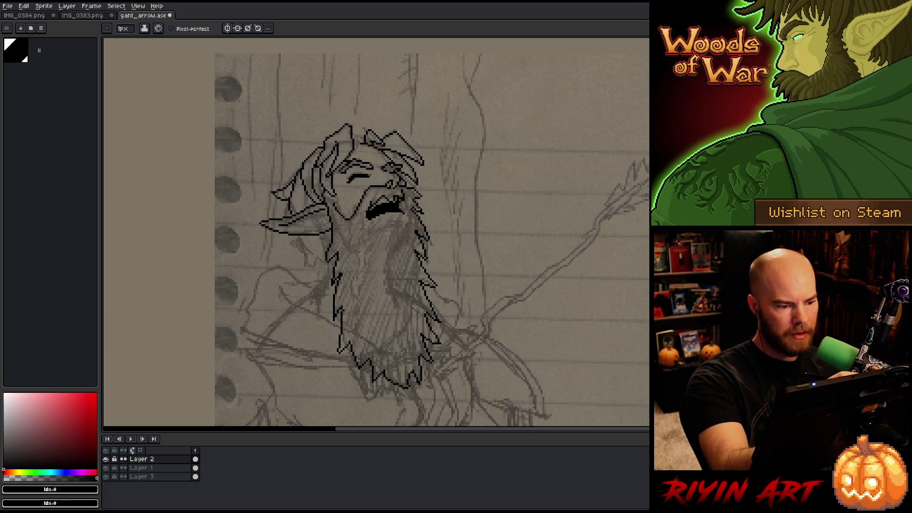
# Add hair lines beneath the ear running toward the shoulder.
pyautogui.moveTo(299, 236)
pyautogui.mouseDown()
pyautogui.moveTo(327, 260)
pyautogui.moveTo(323, 245)
pyautogui.moveTo(326, 259)
pyautogui.mouseUp()
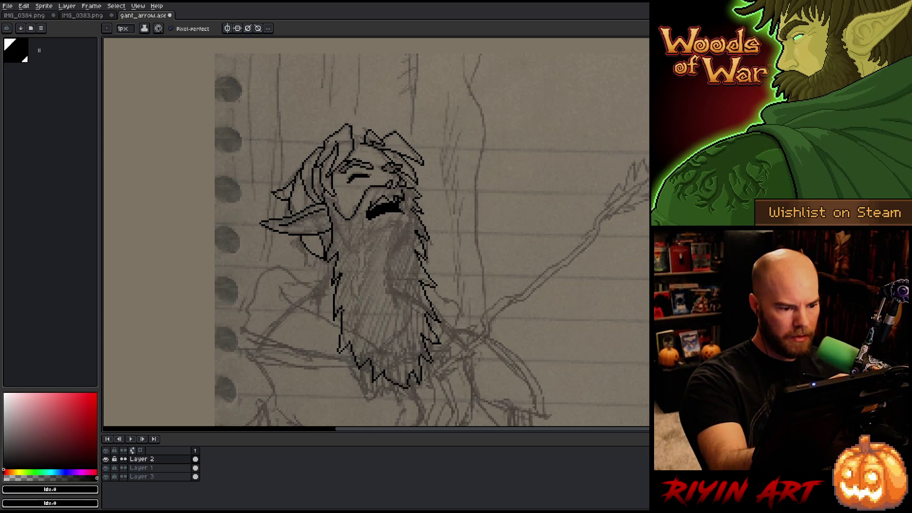
pyautogui.press('e')
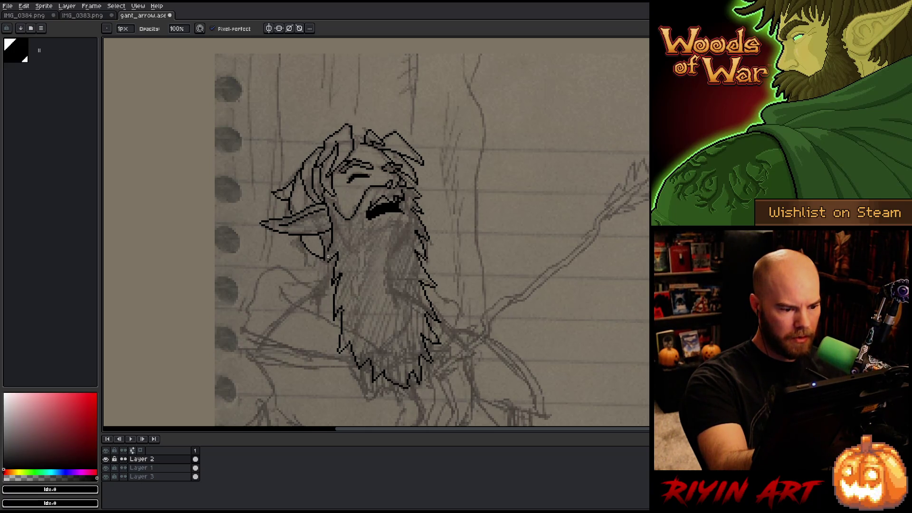
pyautogui.press('b')
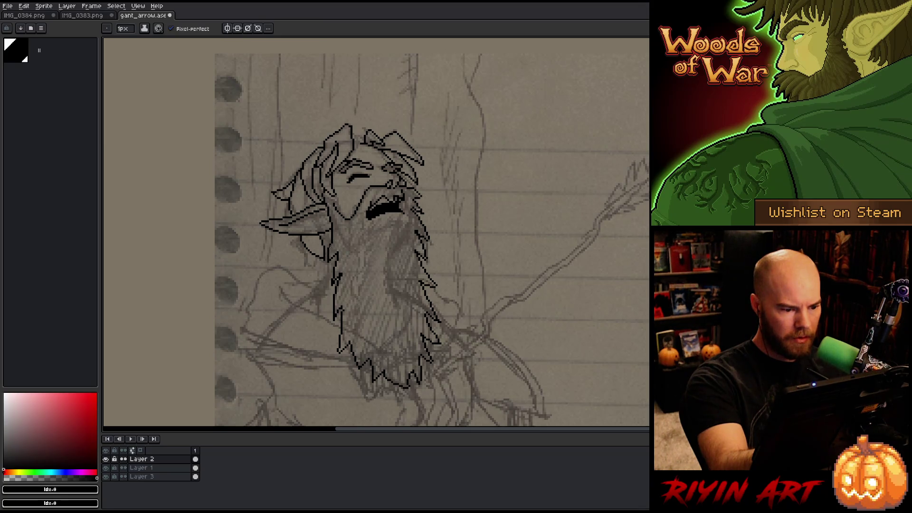
pyautogui.press('e')
pyautogui.press('b')
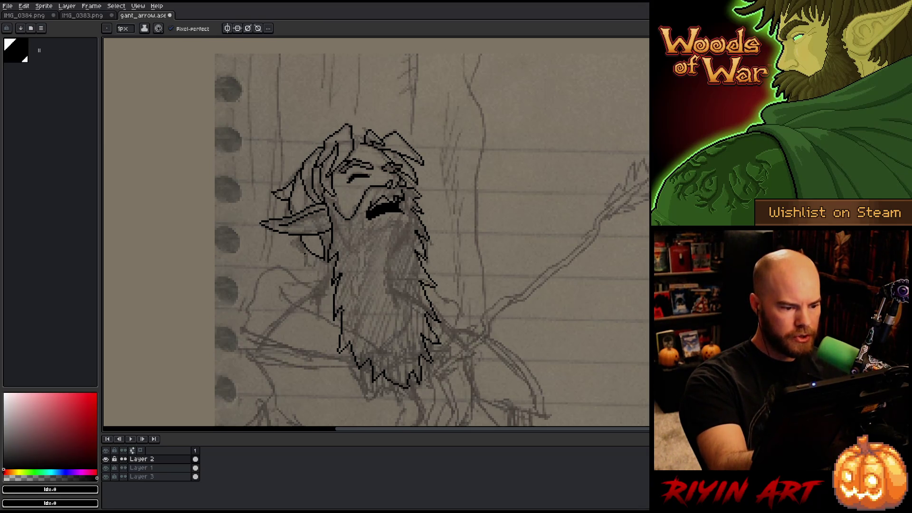
pyautogui.moveTo(303, 244); pyautogui.dragTo(312, 255)
# Add a short hair stroke beside the ear and save the drawing.
pyautogui.press('e')
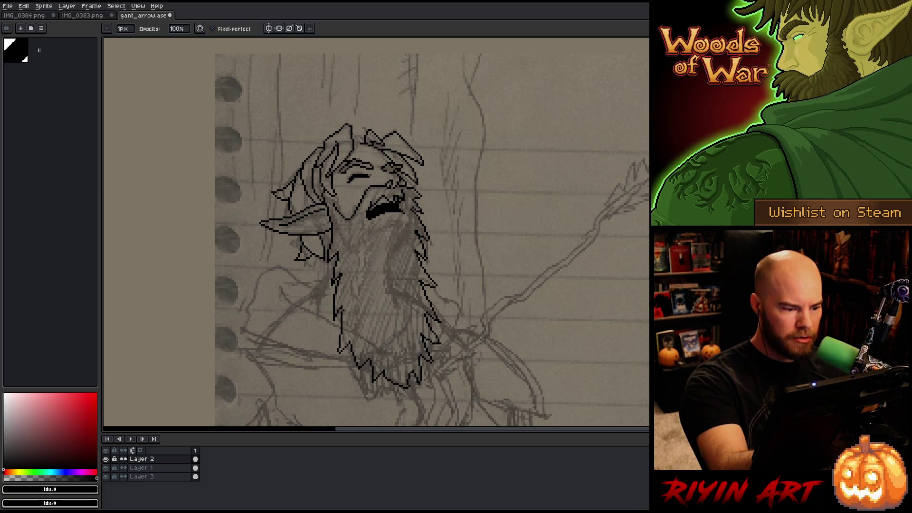
pyautogui.press('b')
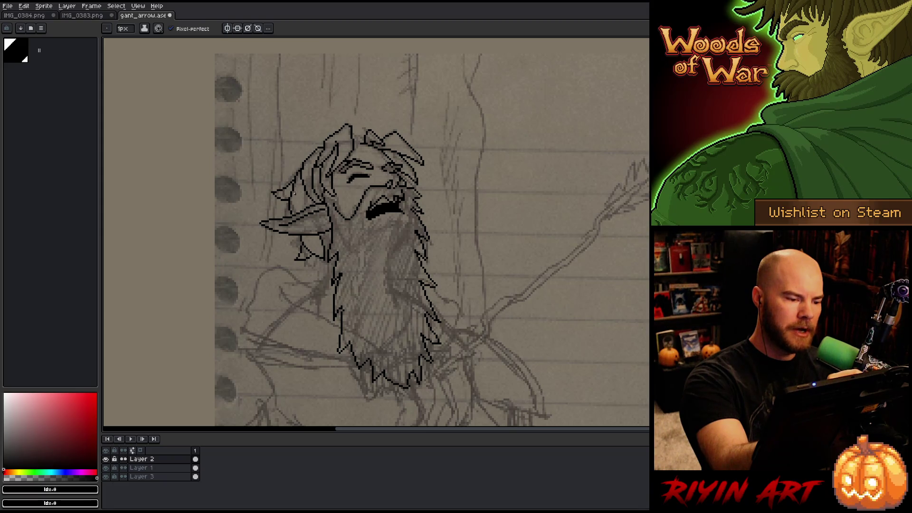
pyautogui.moveTo(294, 192); pyautogui.dragTo(299, 206)
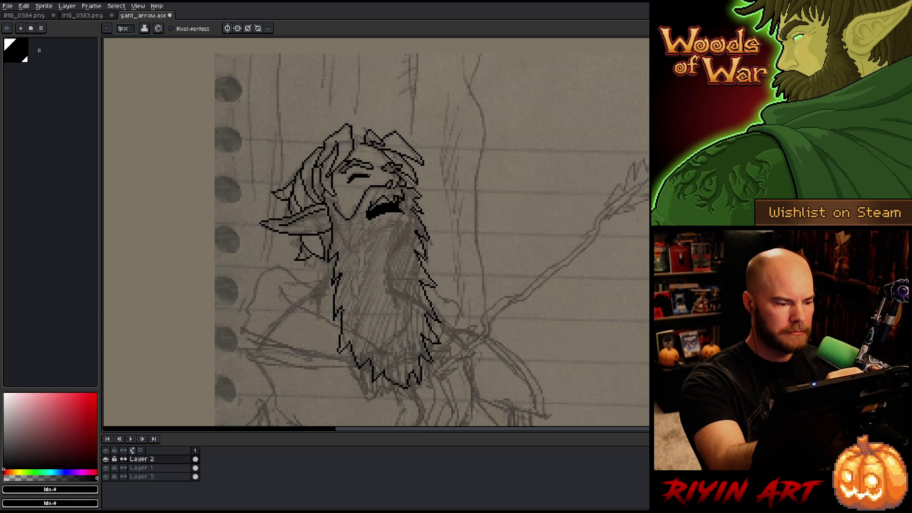
pyautogui.press('e')
pyautogui.hotkey('ctrl', 's')
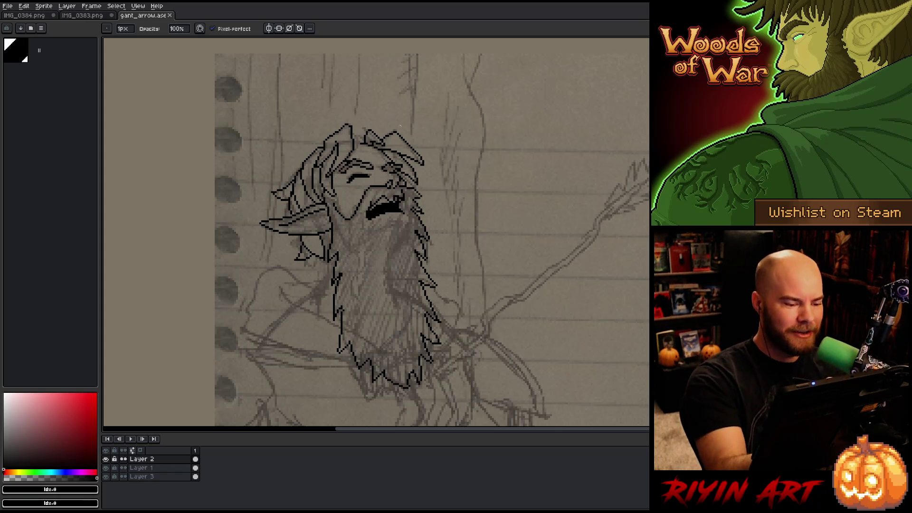
pyautogui.press('e')
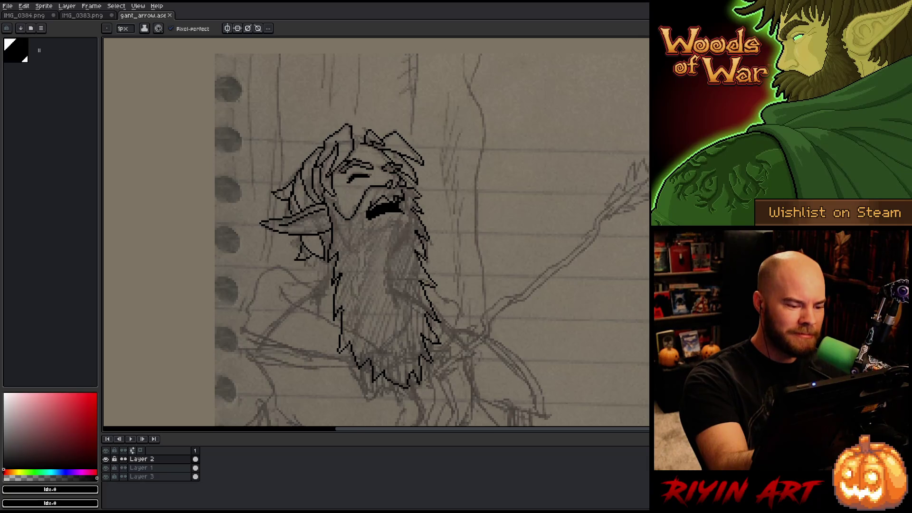
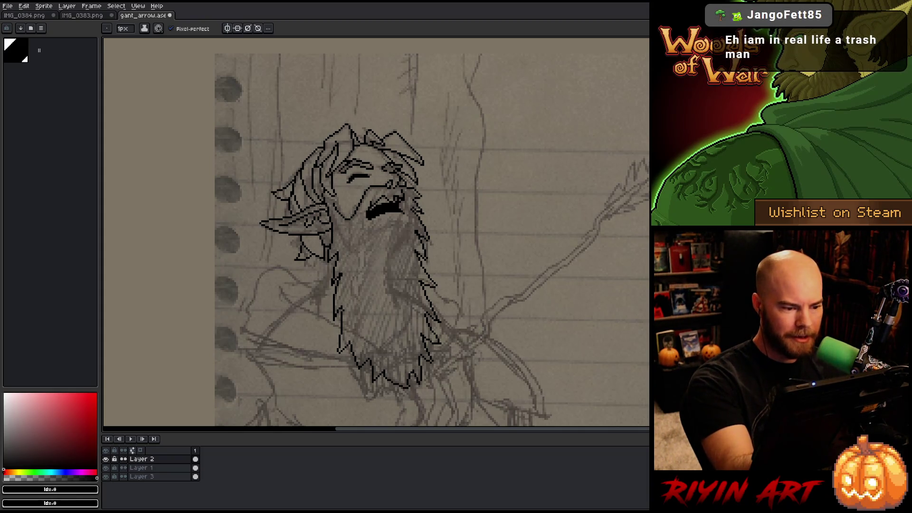
# Draw a curved hair strand near the elf's ear and save the drawing.
pyautogui.press('e')
pyautogui.press('b')
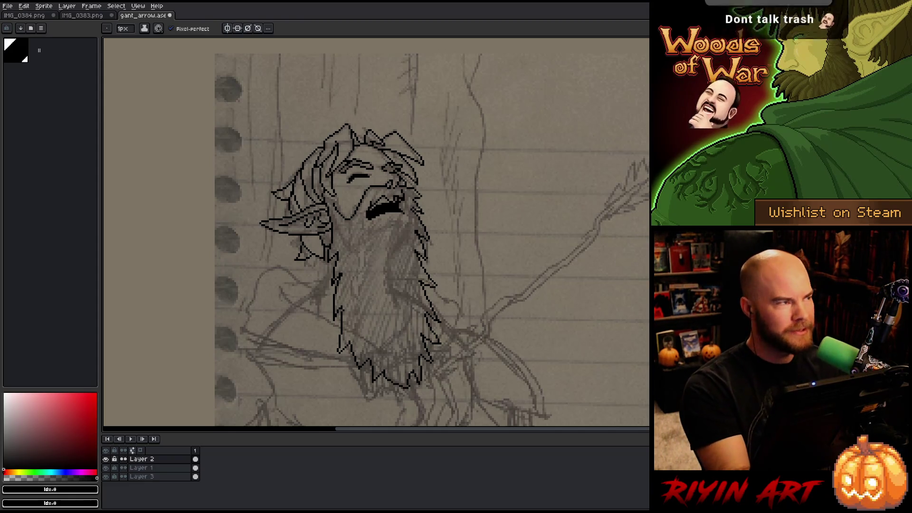
pyautogui.hotkey('ctrl', 's')
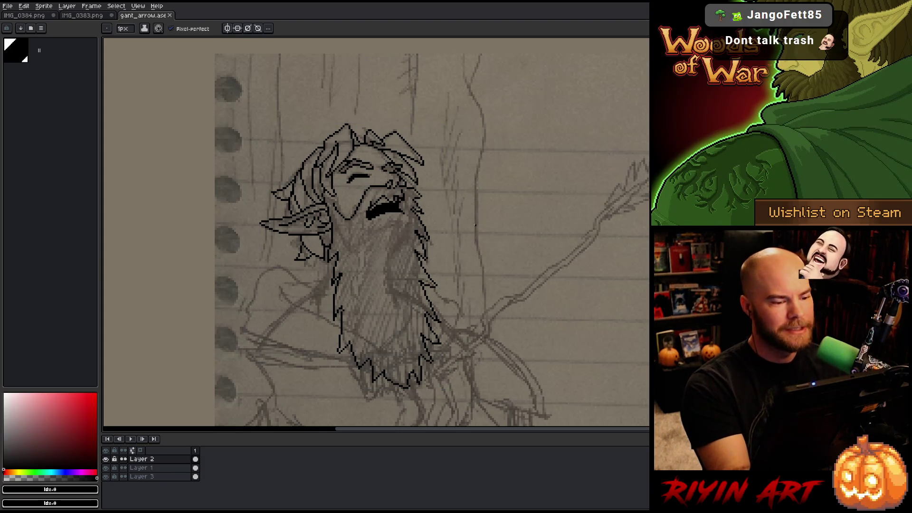
pyautogui.moveTo(311, 236); pyautogui.dragTo(319, 254)
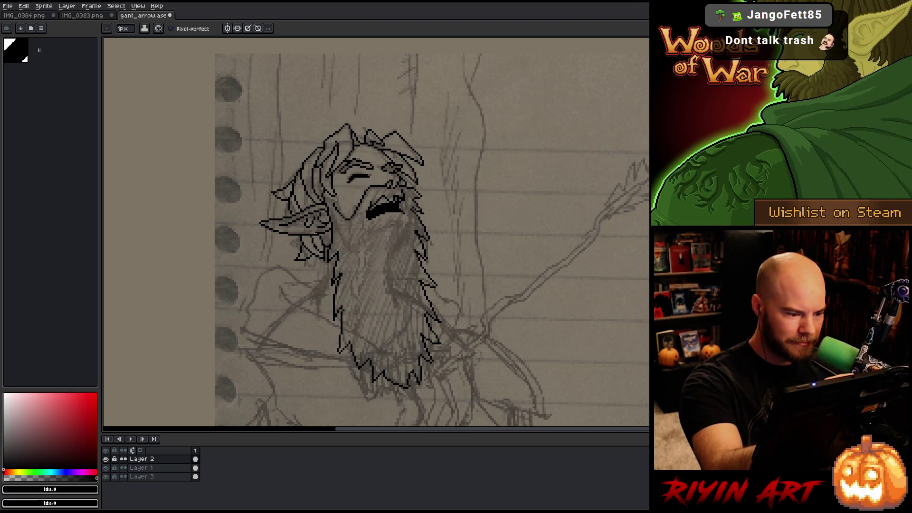
pyautogui.press('v')
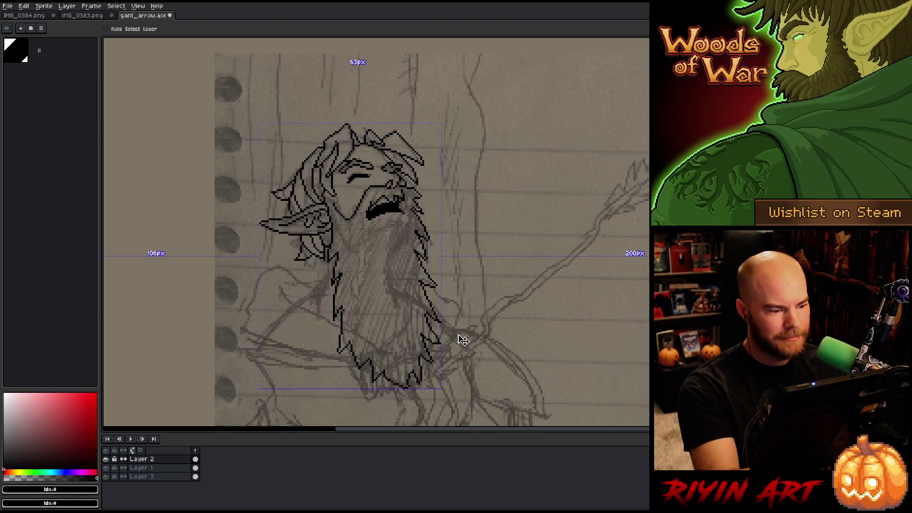
pyautogui.press('b')
pyautogui.hotkey('ctrl', 's')
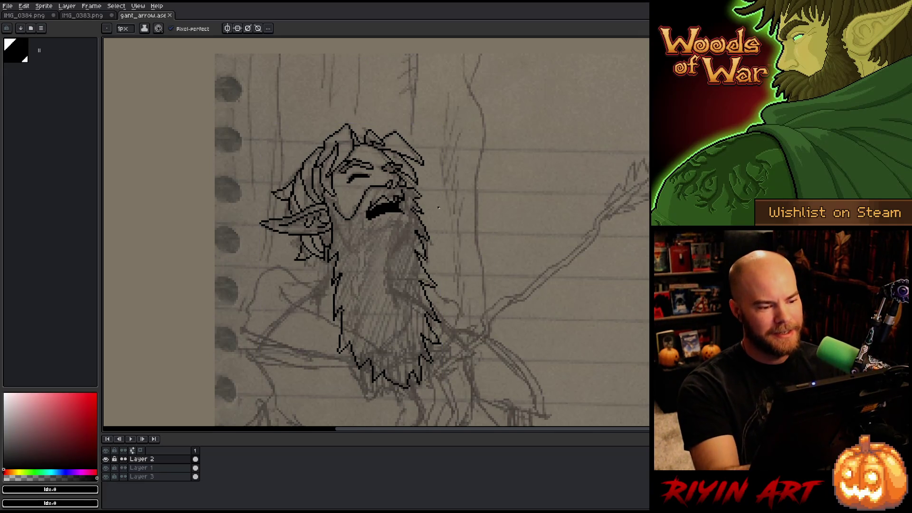
# Pencil the beard's left outline running down-left, redoing the first trial stroke.
pyautogui.press('b')
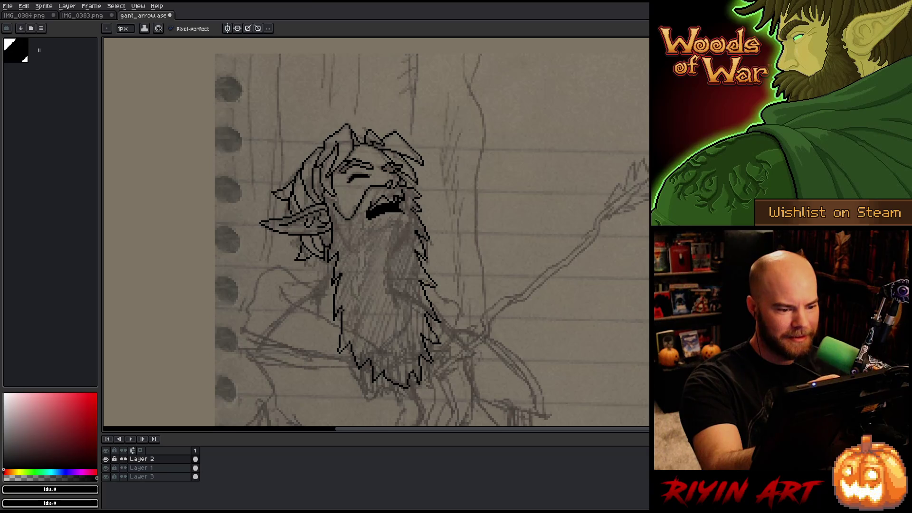
pyautogui.scroll(-2, 568, 297)
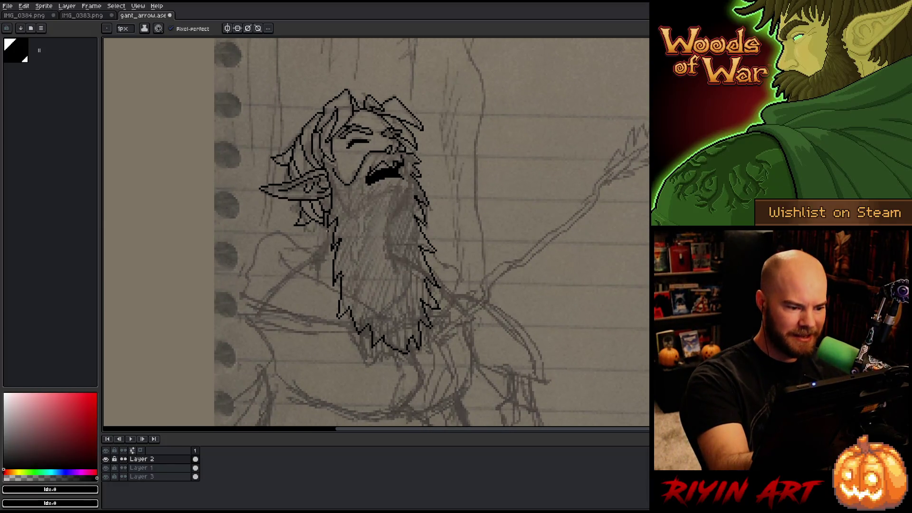
pyautogui.moveTo(322, 224)
pyautogui.mouseDown()
pyautogui.moveTo(326, 245)
pyautogui.moveTo(313, 264)
pyautogui.mouseUp()
pyautogui.hotkey('ctrl', 'z')
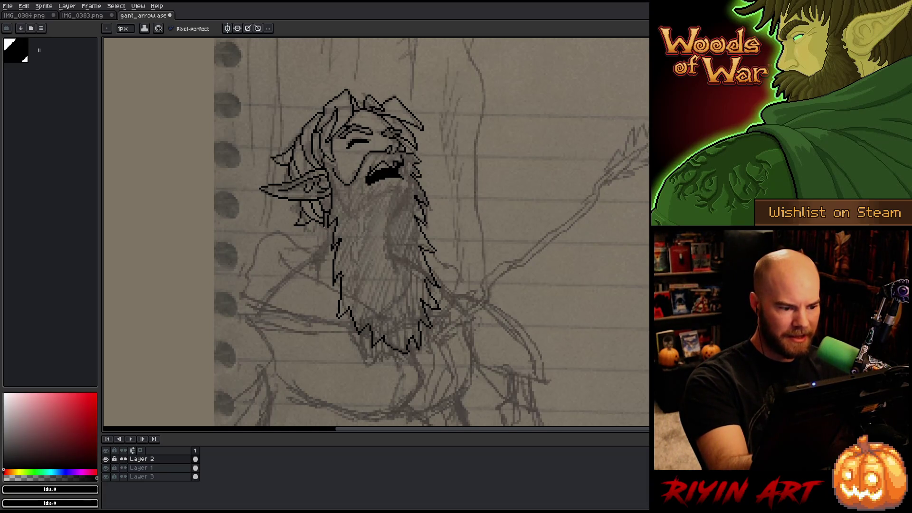
pyautogui.moveTo(325, 227); pyautogui.dragTo(310, 268)
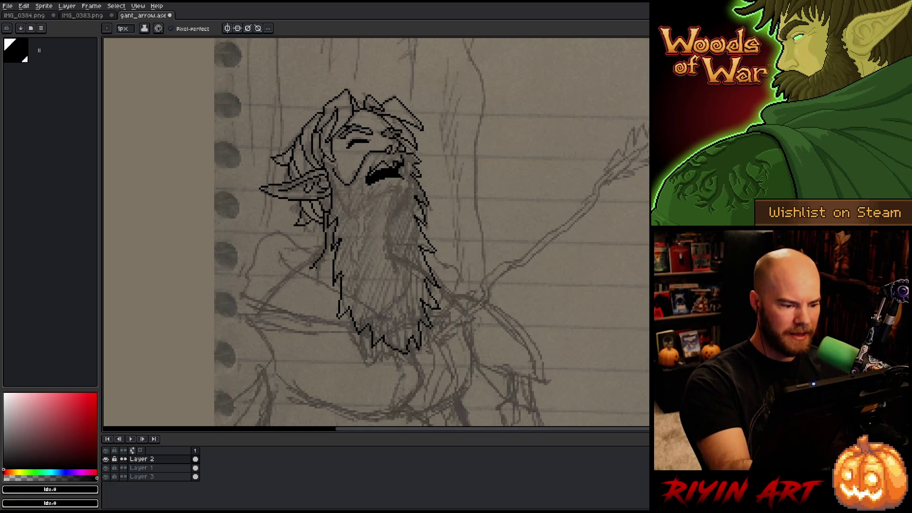
# Reframe the view around the head and torso and lasso the traced head and beard.
pyautogui.press('e')
pyautogui.press('h')
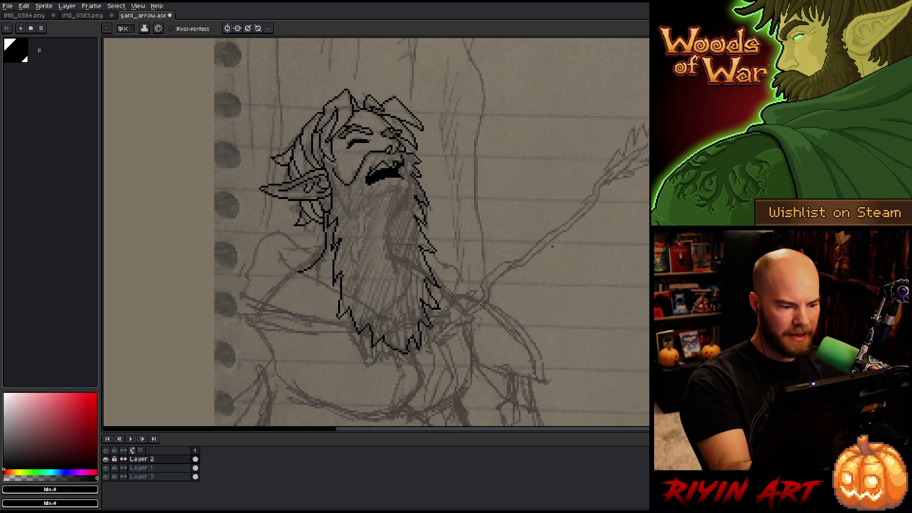
pyautogui.moveTo(537, 344)
pyautogui.mouseDown()
pyautogui.moveTo(587, 320)
pyautogui.moveTo(598, 269)
pyautogui.moveTo(588, 173)
pyautogui.moveTo(566, 228)
pyautogui.moveTo(573, 268)
pyautogui.mouseUp()
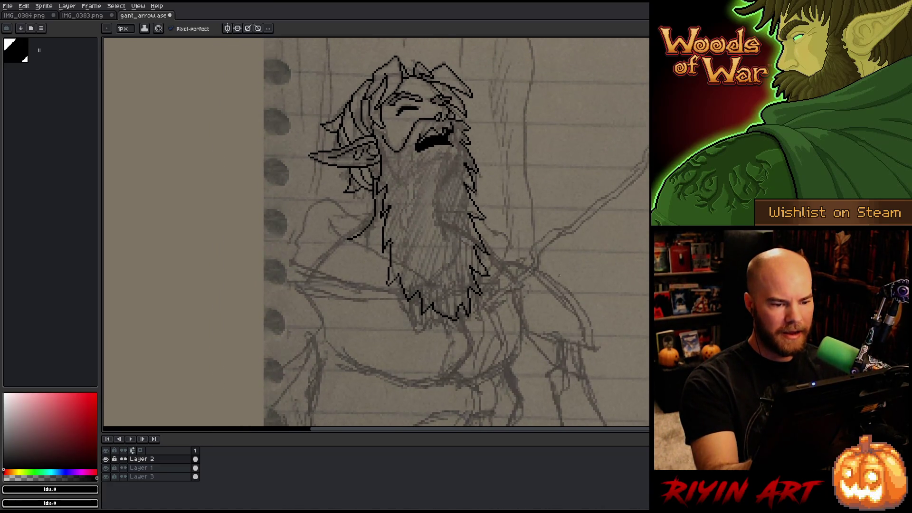
pyautogui.press('m')
pyautogui.moveTo(477, 351)
pyautogui.mouseDown()
pyautogui.moveTo(521, 202)
pyautogui.moveTo(452, 45)
pyautogui.moveTo(291, 234)
pyautogui.moveTo(475, 362)
pyautogui.mouseUp()
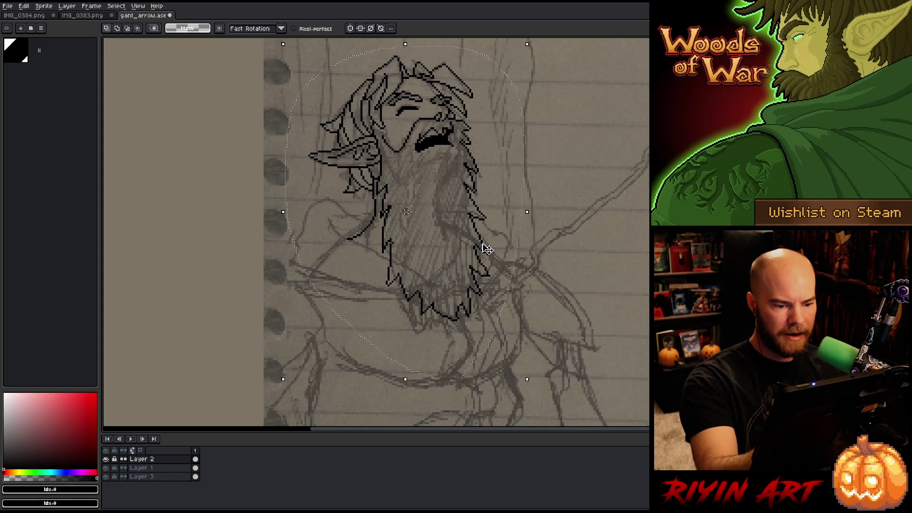
# Shift the lassoed head and beard about 37 px lower, commit, and start the left shoulder curve.
pyautogui.moveTo(483, 250); pyautogui.dragTo(485, 267)
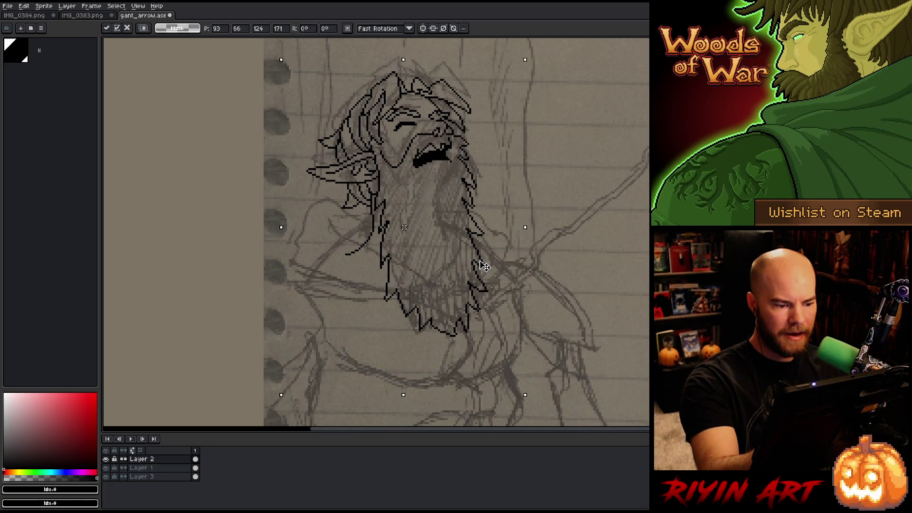
pyautogui.hotkey('ctrl', 'd')
pyautogui.press('b')
pyautogui.moveTo(545, 295); pyautogui.dragTo(575, 259)
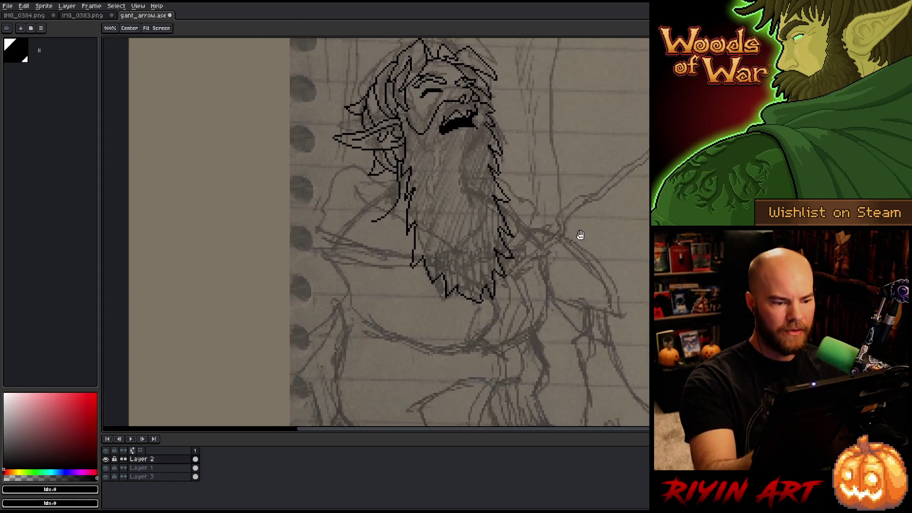
pyautogui.moveTo(355, 186); pyautogui.dragTo(394, 214)
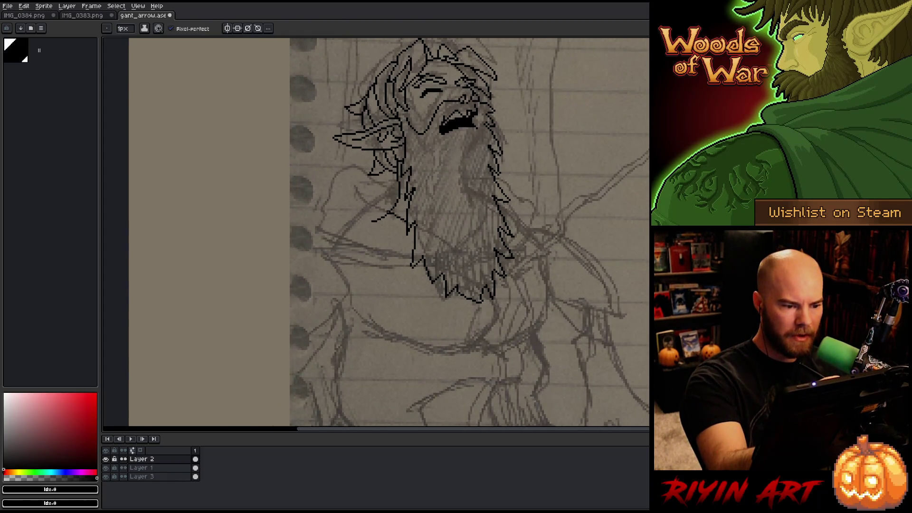
# Outline the left shoulder under the ear, redoing its lower edge line.
pyautogui.press('e')
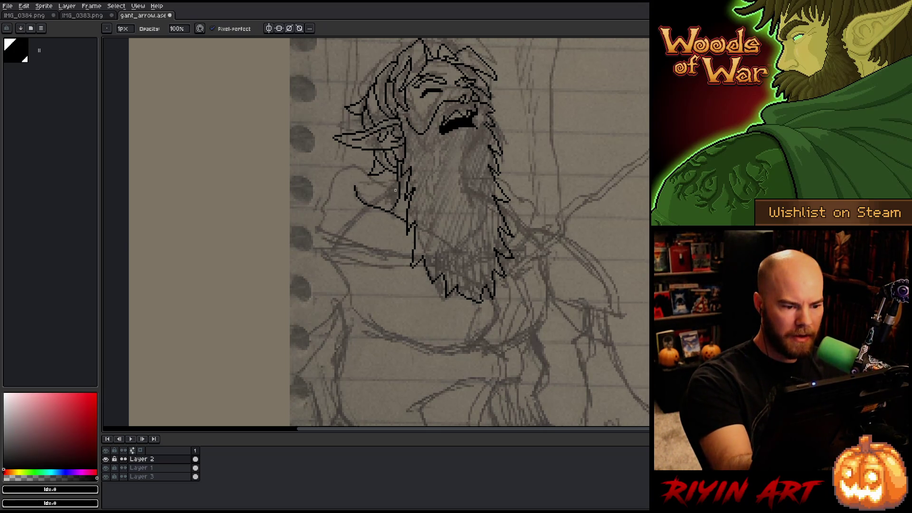
pyautogui.press('b')
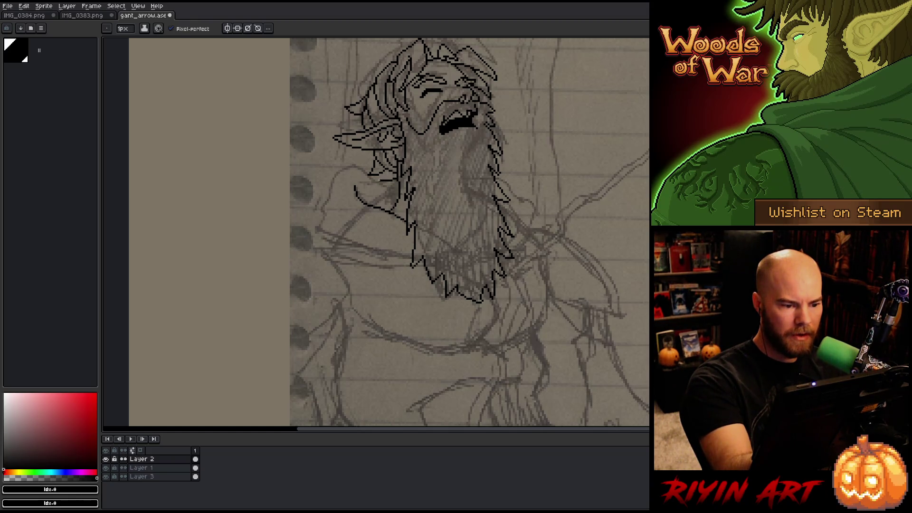
pyautogui.moveTo(378, 178)
pyautogui.mouseDown()
pyautogui.moveTo(367, 175)
pyautogui.moveTo(394, 178)
pyautogui.moveTo(335, 172)
pyautogui.moveTo(325, 203)
pyautogui.moveTo(333, 221)
pyautogui.moveTo(318, 237)
pyautogui.moveTo(327, 246)
pyautogui.moveTo(320, 245)
pyautogui.mouseUp()
pyautogui.hotkey('ctrl', 'z')
pyautogui.press('e')
pyautogui.press('b')
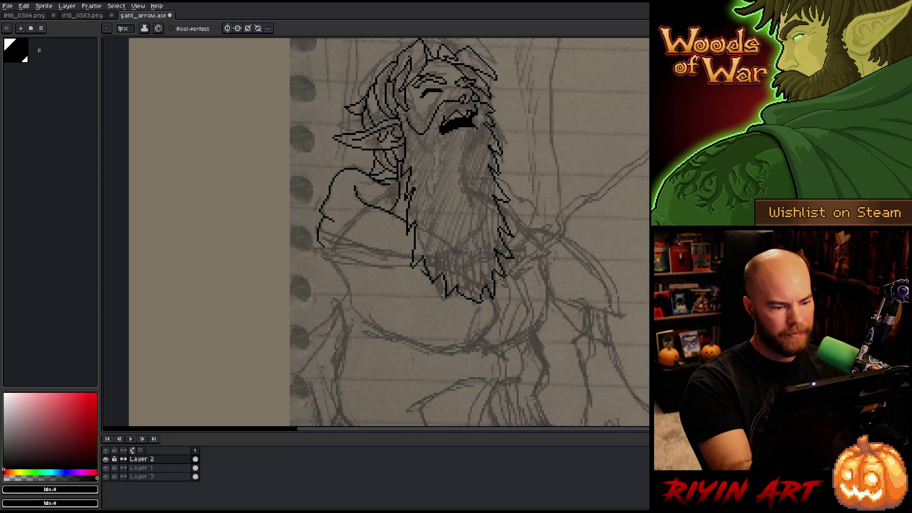
pyautogui.moveTo(410, 262); pyautogui.dragTo(319, 246)
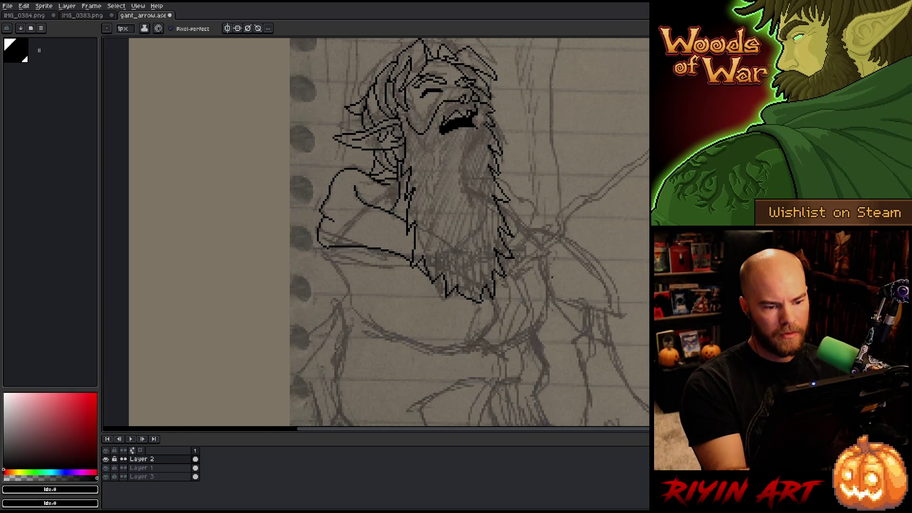
# Outline the beard's right side toward the shoulder, save, and refine its lower-right edge.
pyautogui.moveTo(498, 181)
pyautogui.mouseDown()
pyautogui.moveTo(515, 193)
pyautogui.moveTo(527, 235)
pyautogui.mouseUp()
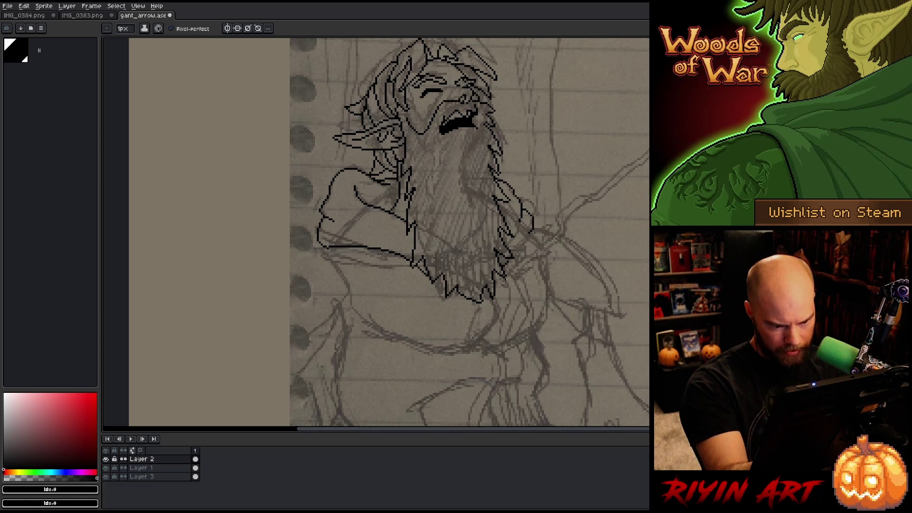
pyautogui.hotkey('ctrl', 's')
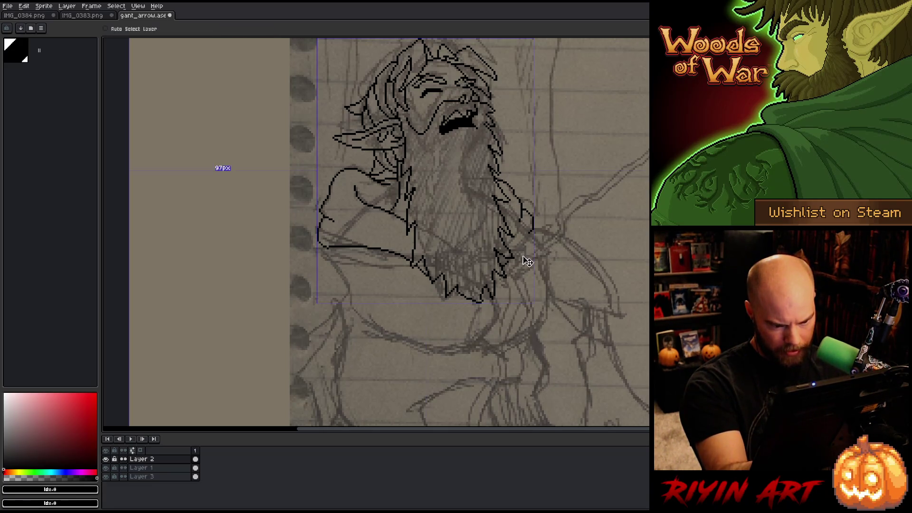
pyautogui.click(515, 256)
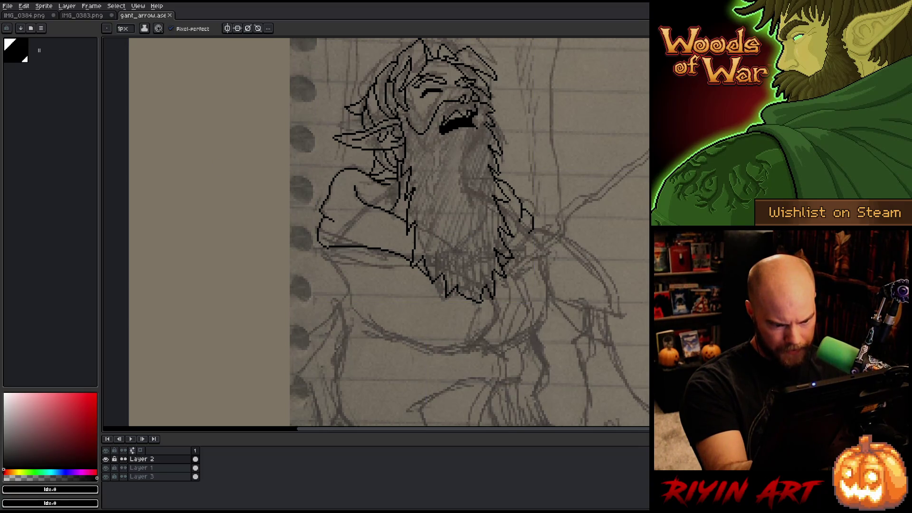
pyautogui.moveTo(517, 252); pyautogui.dragTo(528, 236)
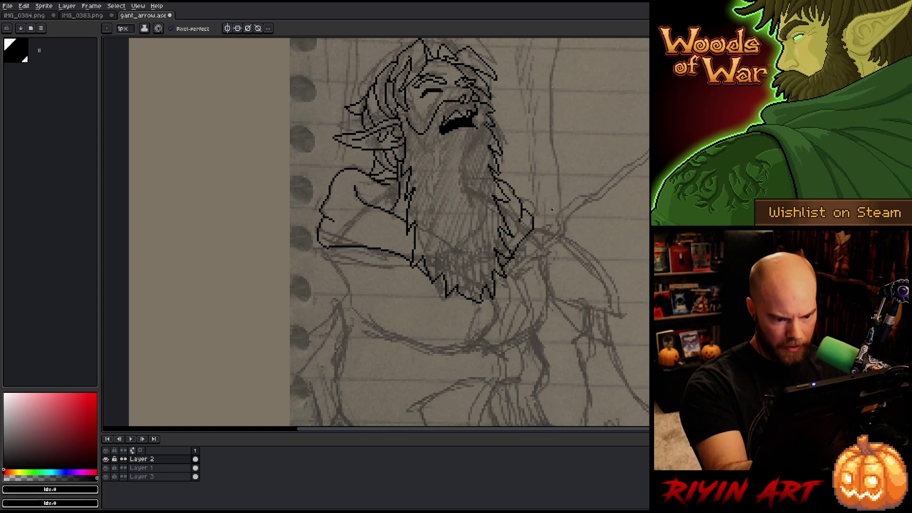
pyautogui.moveTo(627, 212); pyautogui.dragTo(608, 294)
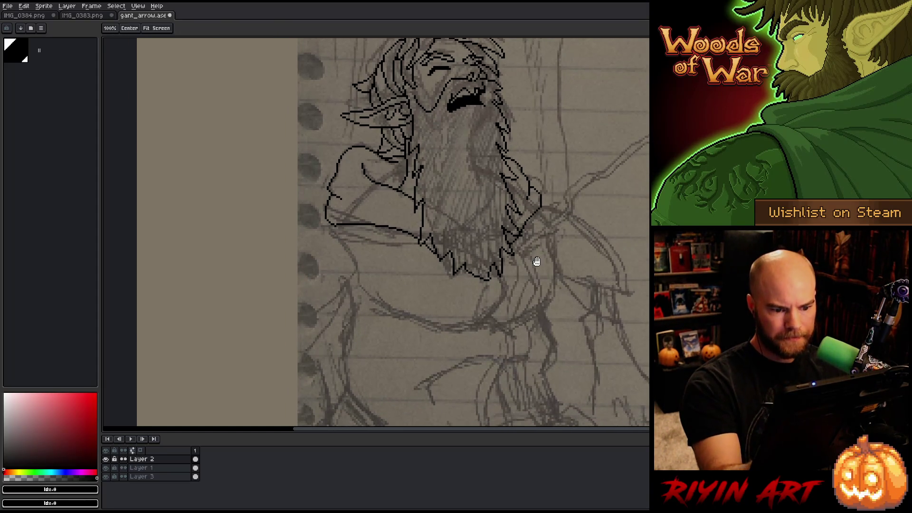
pyautogui.moveTo(535, 261); pyautogui.dragTo(454, 358)
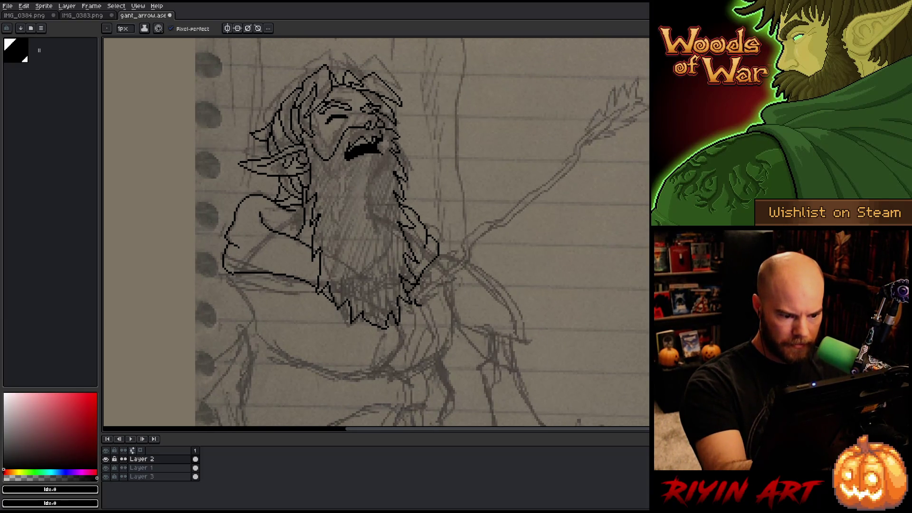
# Trace the arrow shaft in double lines from the hand up toward its fletched tip.
pyautogui.press('e')
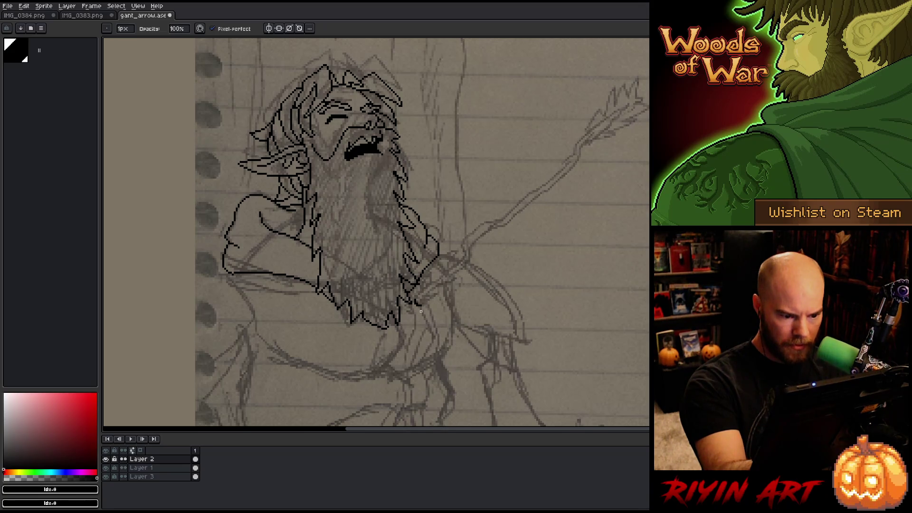
pyautogui.press('b')
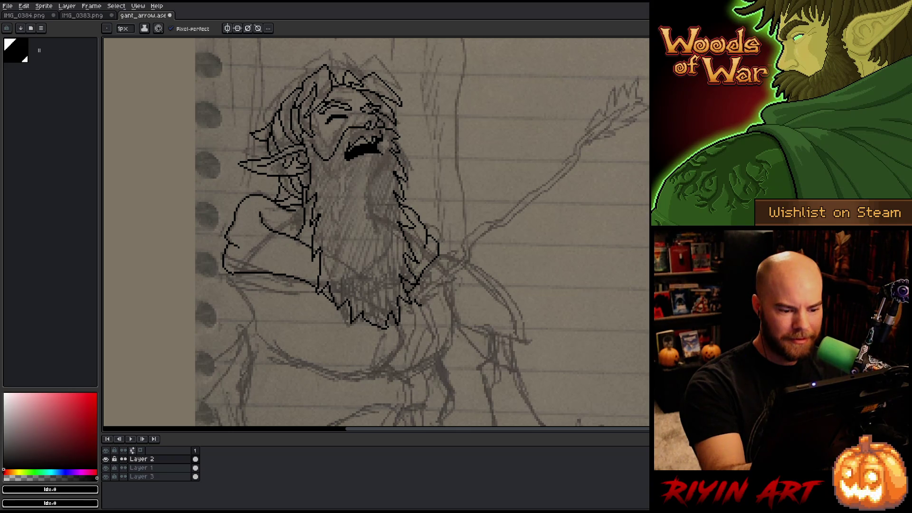
pyautogui.moveTo(419, 305)
pyautogui.mouseDown()
pyautogui.moveTo(560, 180)
pyautogui.moveTo(628, 104)
pyautogui.moveTo(419, 295)
pyautogui.mouseUp()
pyautogui.hotkey('ctrl', 'z')
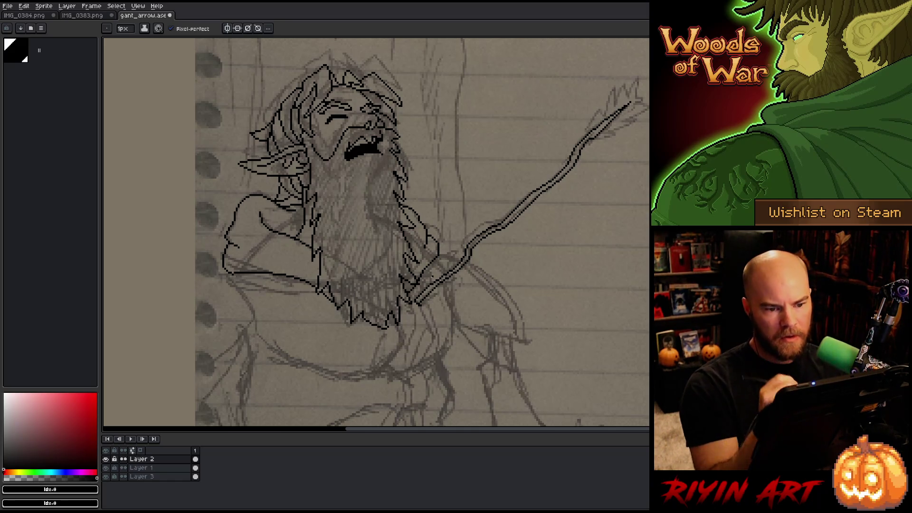
pyautogui.moveTo(579, 258); pyautogui.dragTo(417, 308)
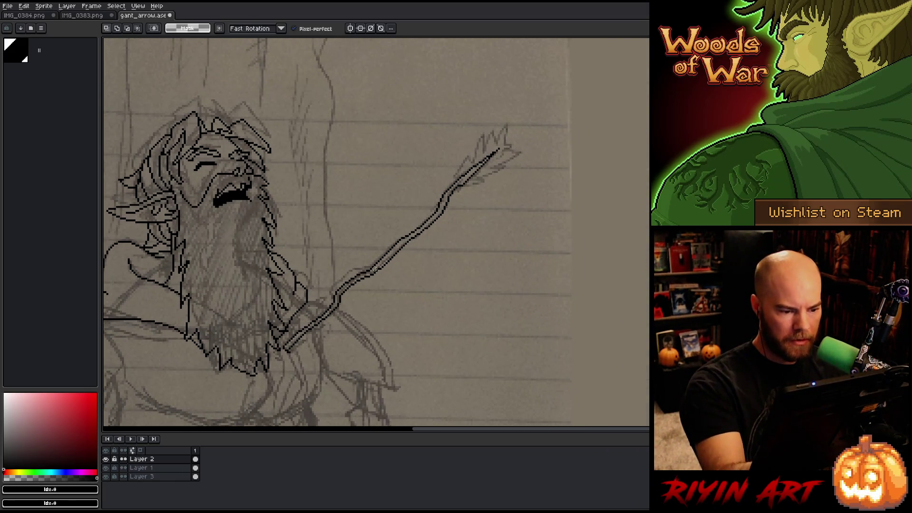
# Lasso the arrow shaft, then drop the selection without transforming it.
pyautogui.press('q')
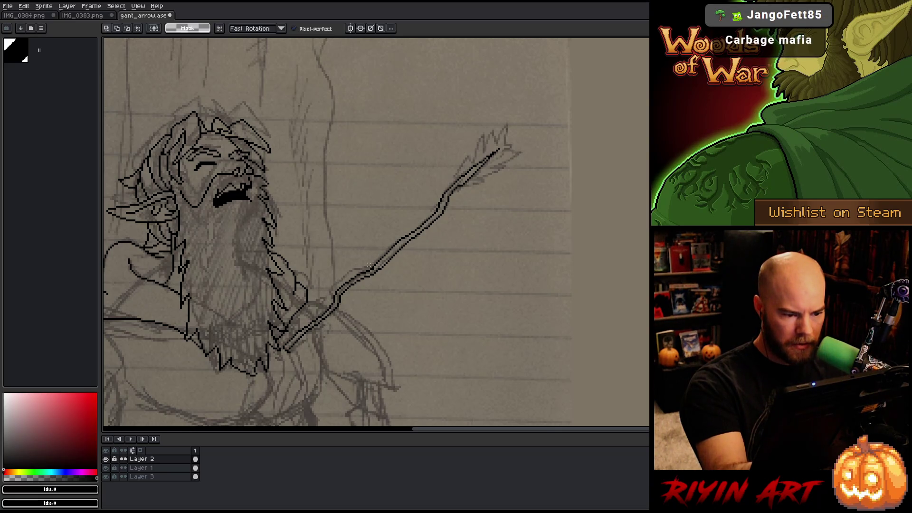
pyautogui.moveTo(368, 267)
pyautogui.mouseDown()
pyautogui.moveTo(404, 236)
pyautogui.moveTo(372, 266)
pyautogui.mouseUp()
pyautogui.hotkey('ctrl', 't')
pyautogui.hotkey('ctrl', 'd')
# Draw the spiky fletching feathers at the top end of the arrow shaft.
pyautogui.press('b')
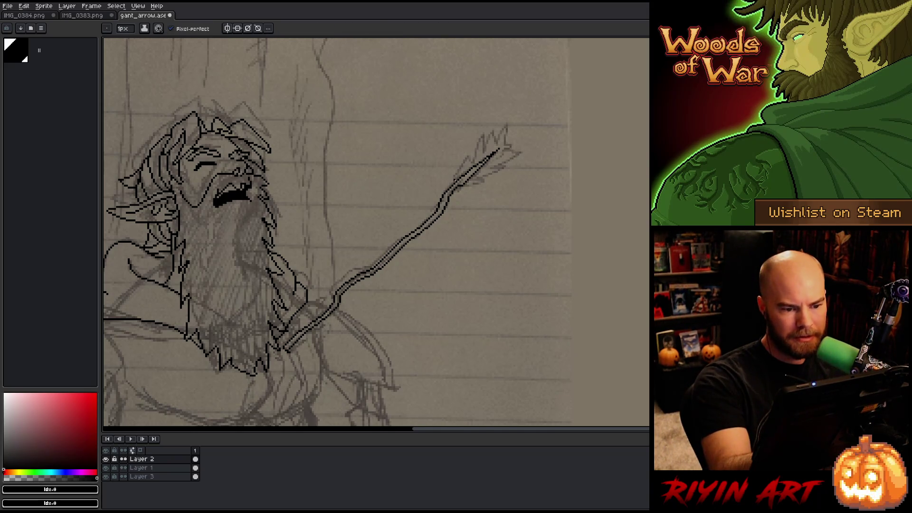
pyautogui.moveTo(463, 163)
pyautogui.mouseDown()
pyautogui.moveTo(454, 176)
pyautogui.moveTo(468, 154)
pyautogui.moveTo(473, 162)
pyautogui.moveTo(484, 130)
pyautogui.moveTo(487, 143)
pyautogui.moveTo(496, 123)
pyautogui.moveTo(496, 139)
pyautogui.moveTo(512, 119)
pyautogui.moveTo(504, 144)
pyautogui.moveTo(519, 149)
pyautogui.moveTo(467, 188)
pyautogui.mouseUp()
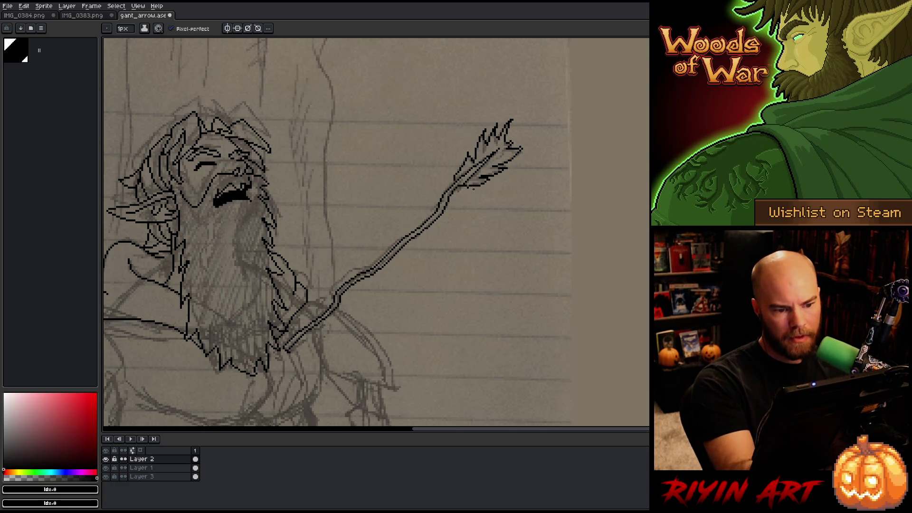
pyautogui.press('e')
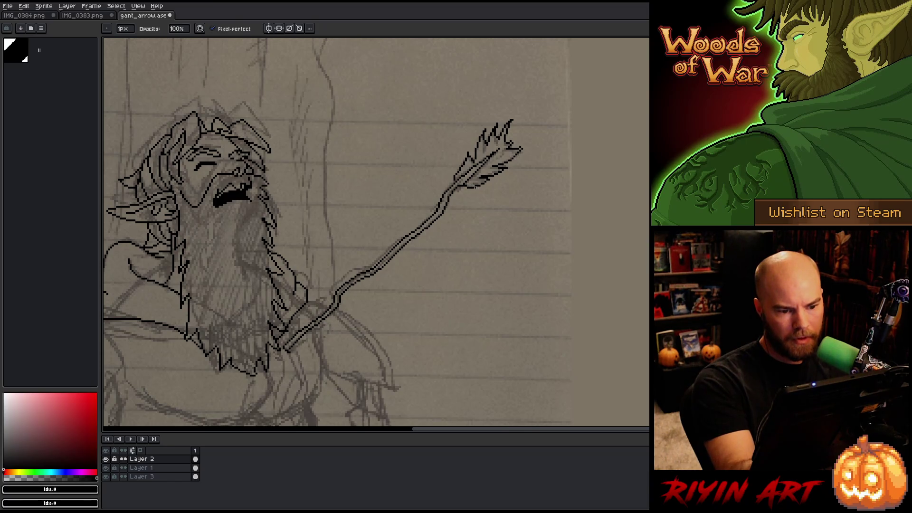
pyautogui.press('b')
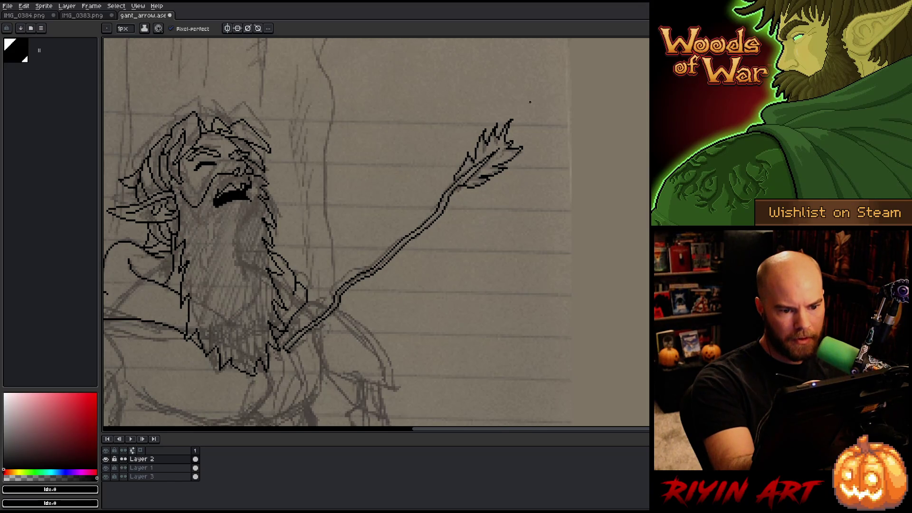
# Recenter the drawing on the canvas and save the sprite file.
pyautogui.press('e')
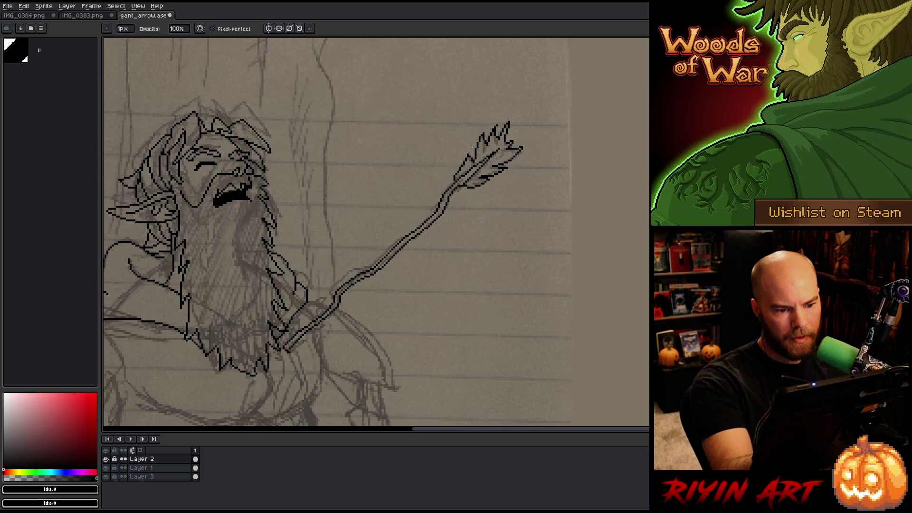
pyautogui.press('e')
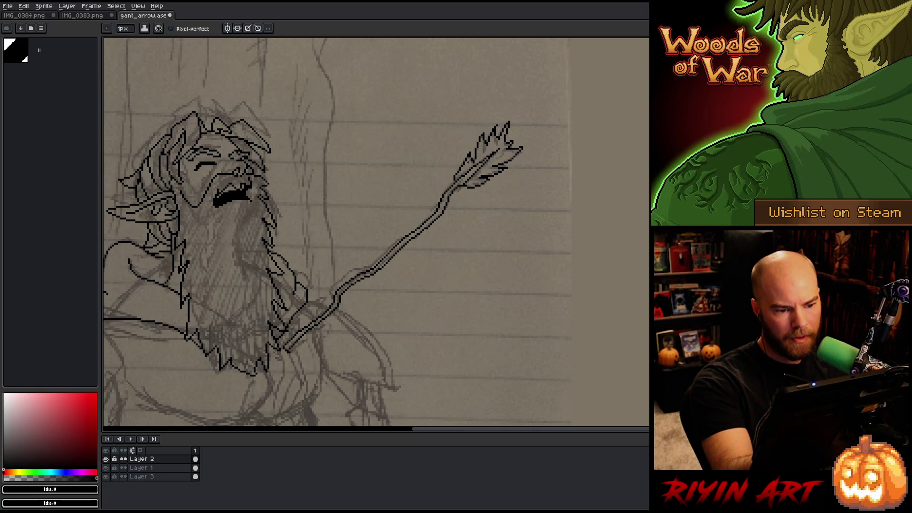
pyautogui.press('b')
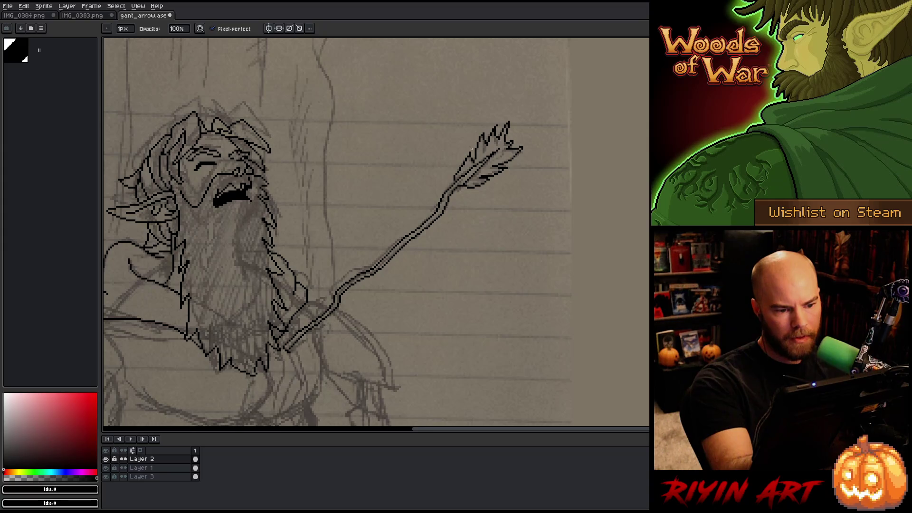
pyautogui.moveTo(498, 248); pyautogui.dragTo(529, 220)
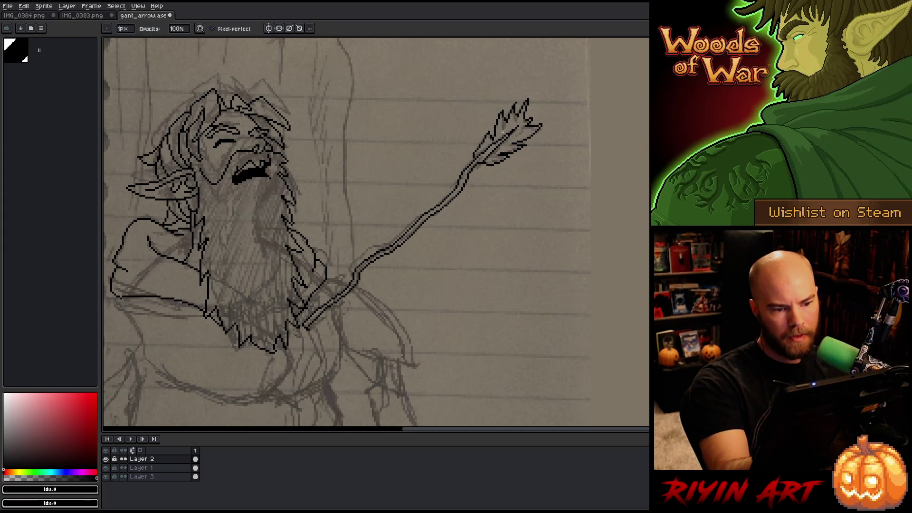
pyautogui.press('e')
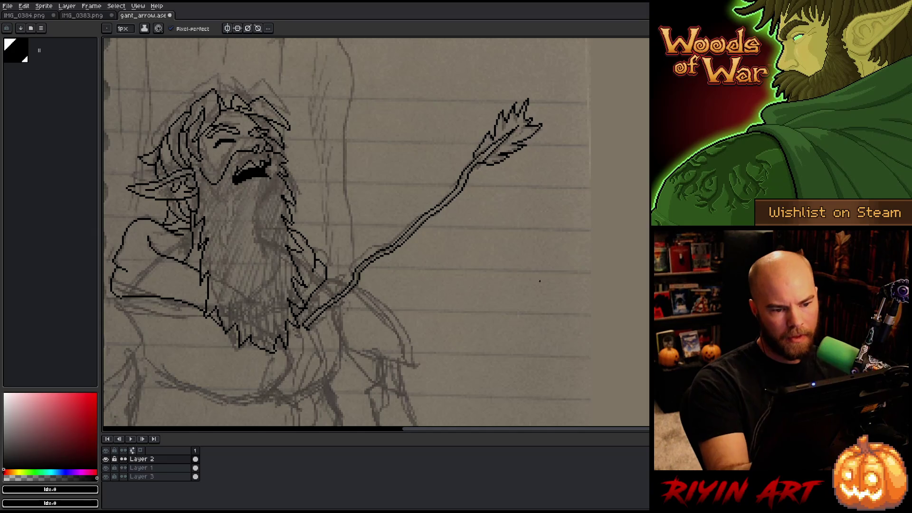
pyautogui.hotkey('ctrl', 's')
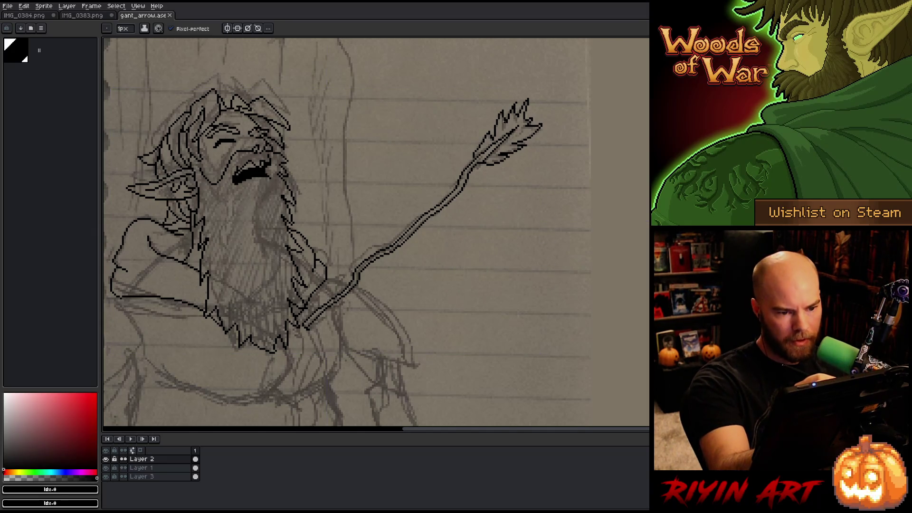
# Add two short touch-up strokes to the arrow's fletching, discarding a third mark.
pyautogui.moveTo(505, 116); pyautogui.dragTo(502, 131)
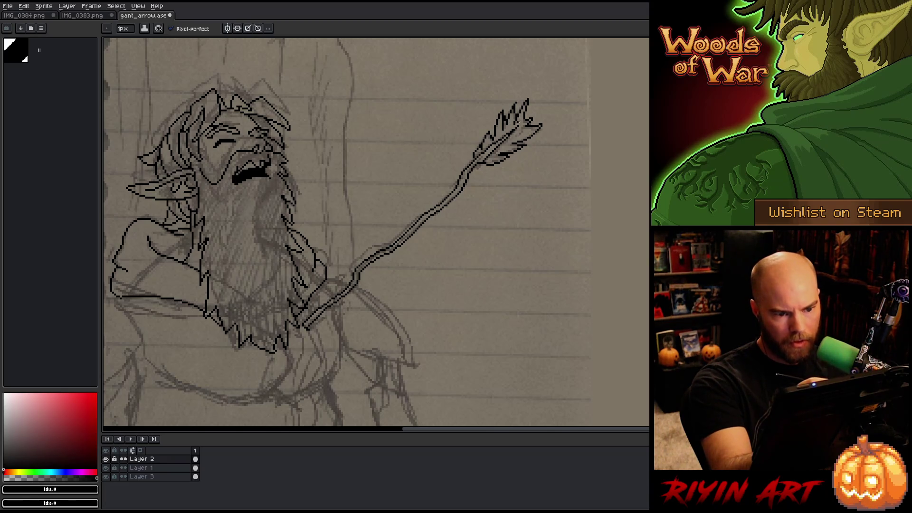
pyautogui.moveTo(519, 112); pyautogui.dragTo(514, 124)
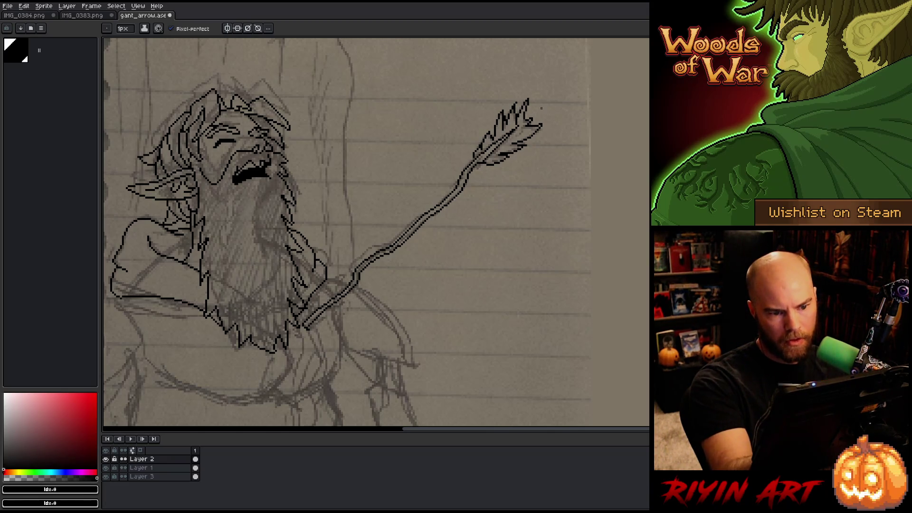
pyautogui.moveTo(511, 140)
pyautogui.mouseDown()
pyautogui.moveTo(504, 146)
pyautogui.moveTo(532, 127)
pyautogui.mouseUp()
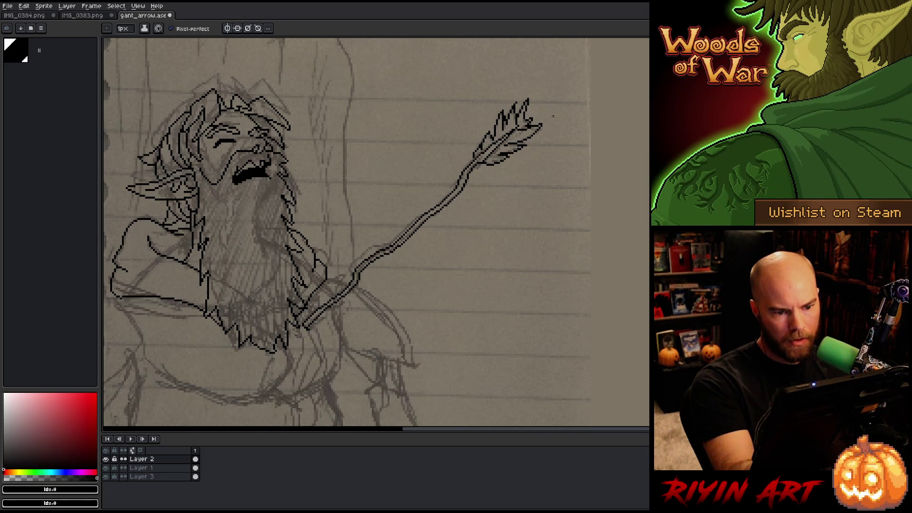
pyautogui.hotkey('ctrl', 'z')
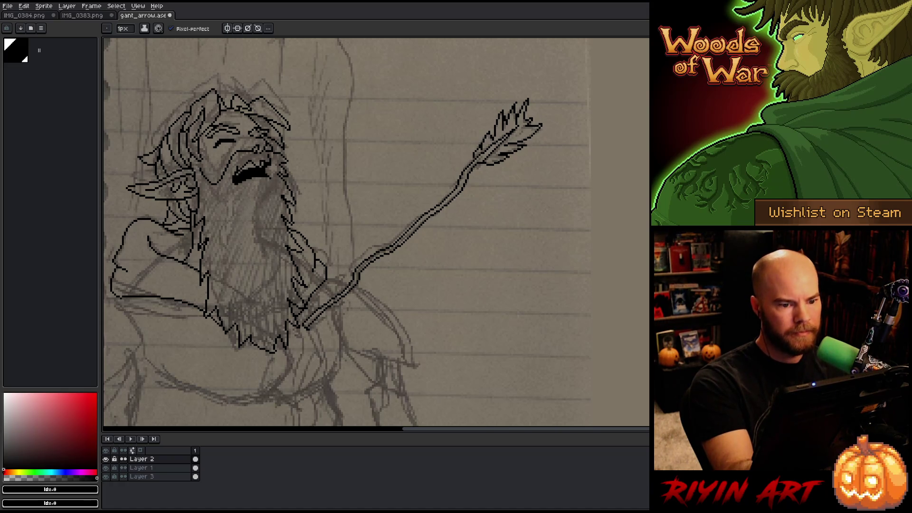
pyautogui.press('e')
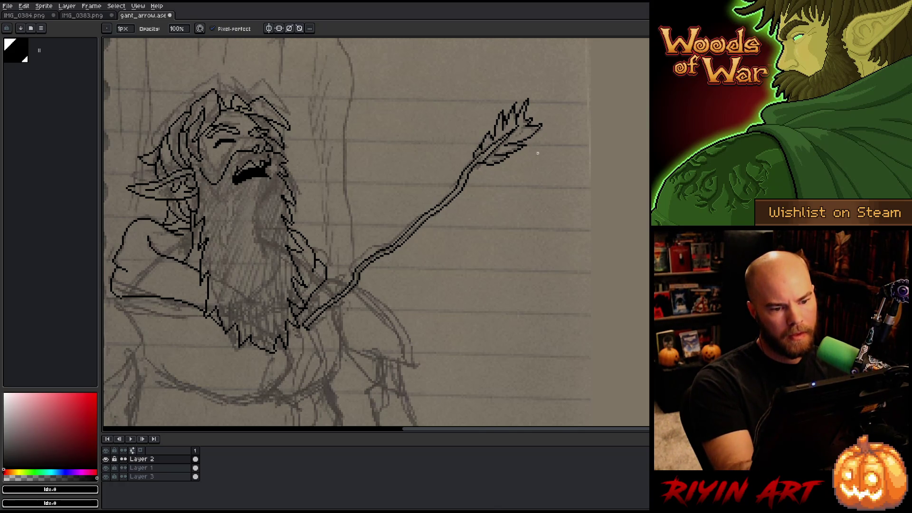
pyautogui.press('b')
pyautogui.moveTo(539, 162)
pyautogui.mouseDown()
pyautogui.moveTo(499, 255)
pyautogui.moveTo(525, 228)
pyautogui.mouseUp()
pyautogui.moveTo(494, 255)
pyautogui.mouseDown()
pyautogui.moveTo(523, 224)
pyautogui.moveTo(527, 181)
pyautogui.moveTo(545, 195)
pyautogui.mouseUp()
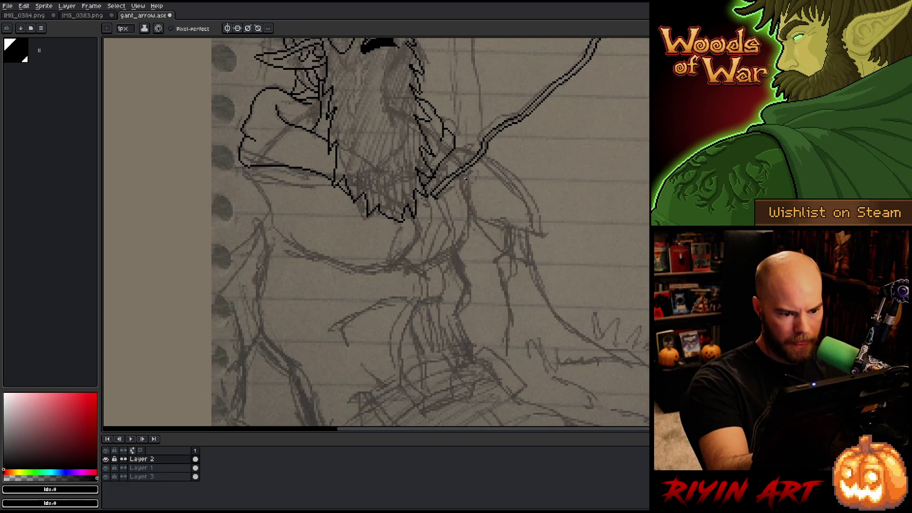
# Draw the curved lower outline of the torso and its right side.
pyautogui.moveTo(461, 184)
pyautogui.mouseDown()
pyautogui.moveTo(466, 238)
pyautogui.moveTo(434, 262)
pyautogui.moveTo(406, 266)
pyautogui.mouseUp()
pyautogui.moveTo(523, 321); pyautogui.dragTo(609, 344)
pyautogui.moveTo(492, 236)
pyautogui.mouseDown()
pyautogui.moveTo(495, 275)
pyautogui.moveTo(484, 288)
pyautogui.moveTo(369, 283)
pyautogui.moveTo(348, 261)
pyautogui.mouseUp()
pyautogui.press('space')
# Lasso and delete the unwanted part of the torso's bottom line, then redraw it.
pyautogui.moveTo(552, 330); pyautogui.dragTo(593, 358)
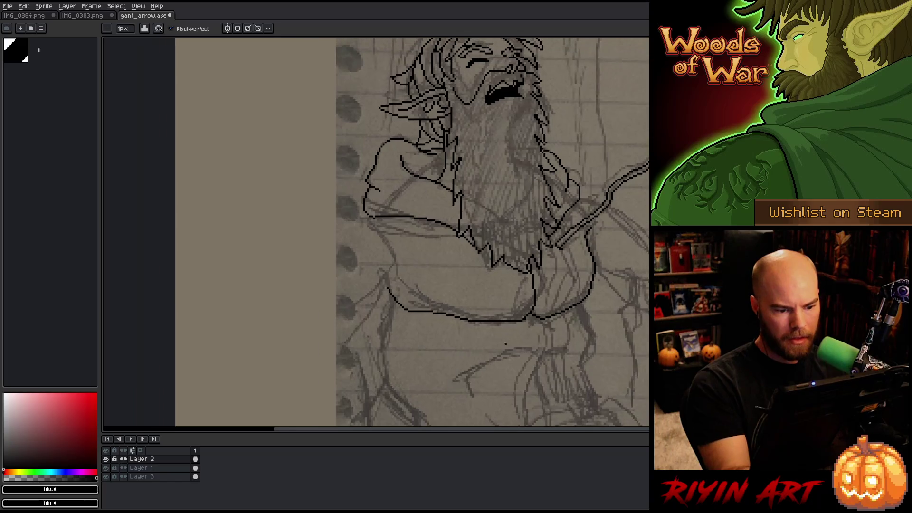
pyautogui.press('q')
pyautogui.moveTo(489, 283)
pyautogui.mouseDown()
pyautogui.moveTo(421, 363)
pyautogui.moveTo(403, 248)
pyautogui.mouseUp()
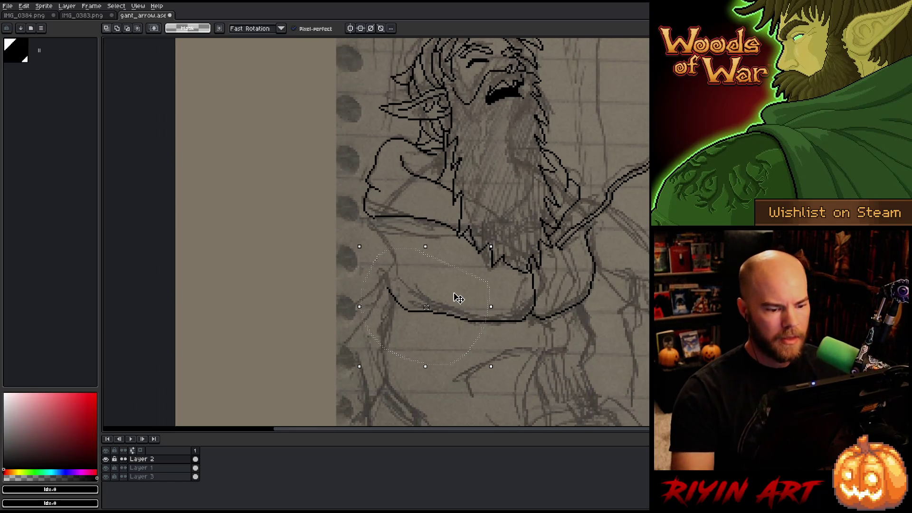
pyautogui.press('Delete')
pyautogui.hotkey('ctrl', 'd')
pyautogui.press('b')
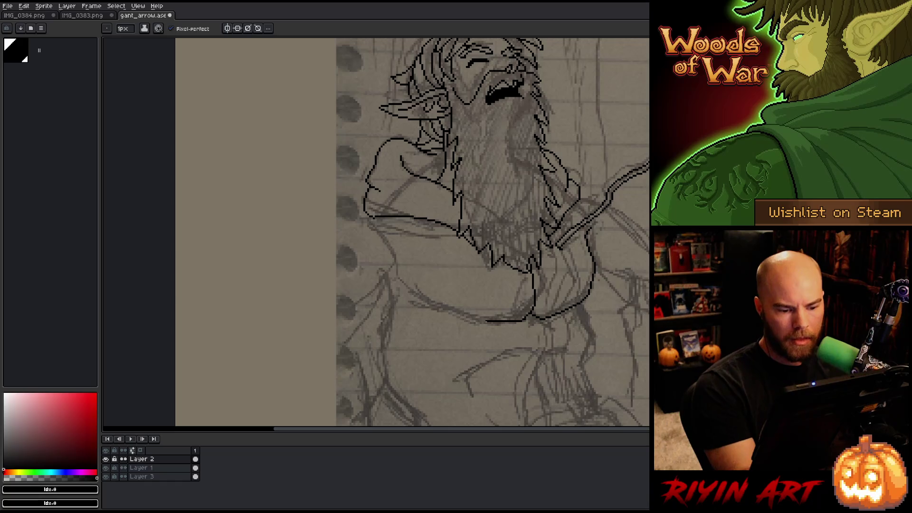
pyautogui.moveTo(478, 320); pyautogui.dragTo(407, 287)
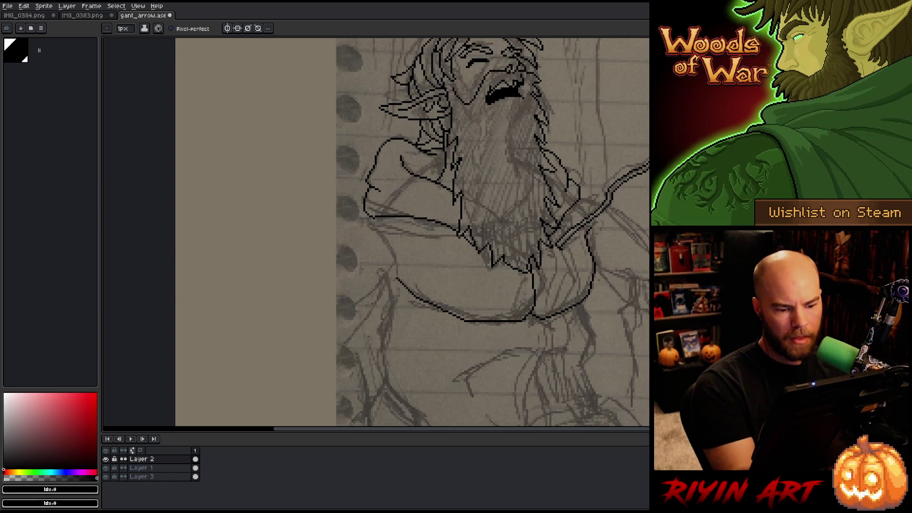
# Draw a line across the elf's chest, then zoom out to see the whole figure.
pyautogui.moveTo(562, 339); pyautogui.dragTo(557, 385)
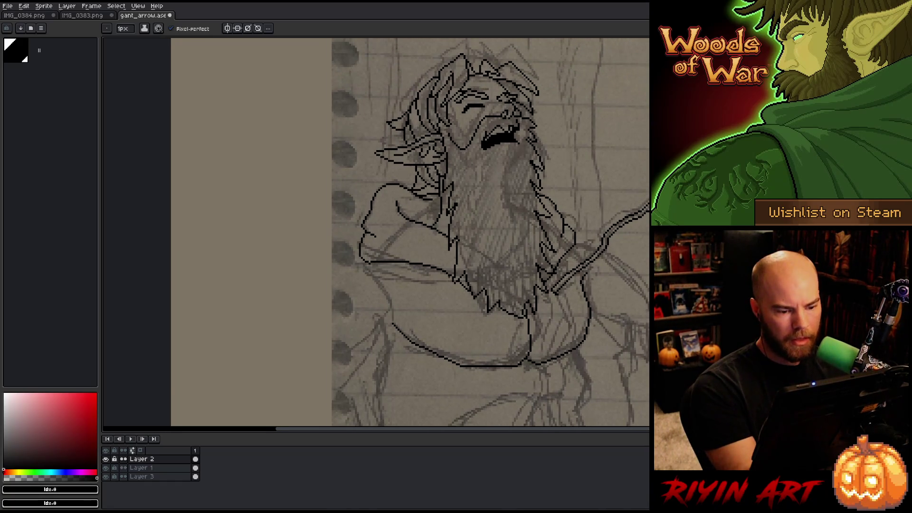
pyautogui.moveTo(452, 276); pyautogui.dragTo(383, 280)
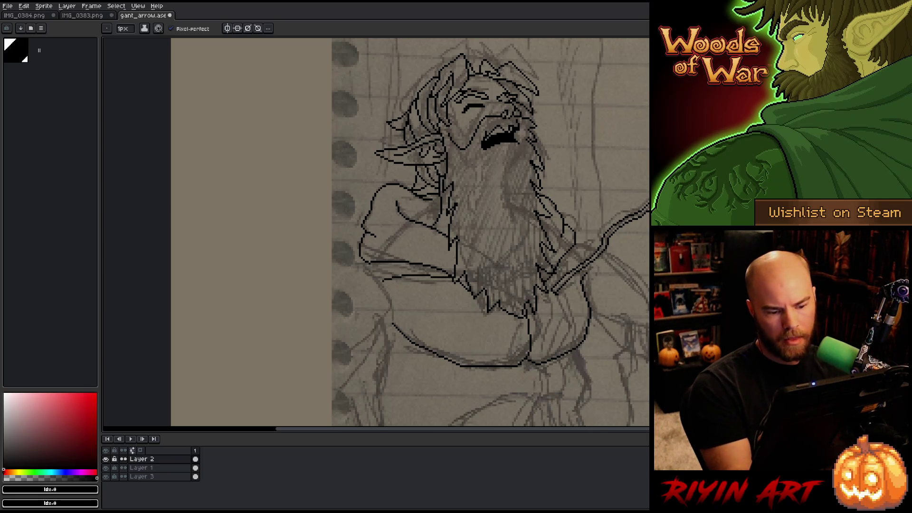
pyautogui.moveTo(633, 341)
pyautogui.mouseDown()
pyautogui.moveTo(606, 275)
pyautogui.moveTo(639, 319)
pyautogui.moveTo(605, 309)
pyautogui.moveTo(595, 293)
pyautogui.mouseUp()
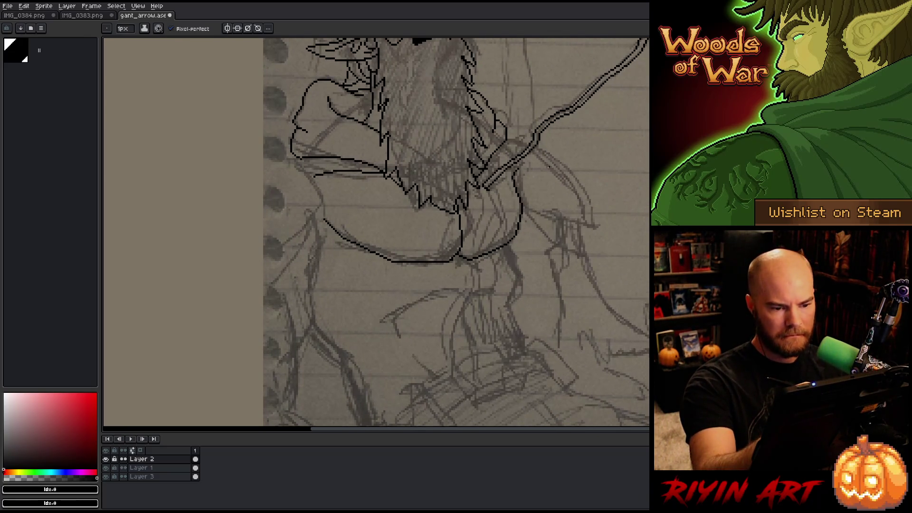
pyautogui.moveTo(556, 269); pyautogui.dragTo(555, 235)
pyautogui.moveTo(532, 189); pyautogui.dragTo(572, 190)
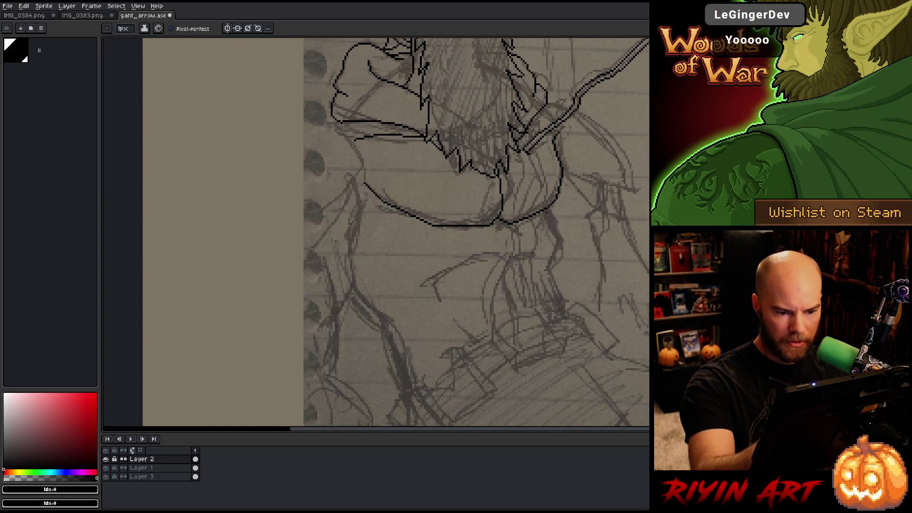
pyautogui.scroll(-1, 561, 264)
pyautogui.moveTo(561, 264)
pyautogui.mouseDown()
pyautogui.moveTo(437, 305)
pyautogui.moveTo(434, 285)
pyautogui.mouseUp()
# Hide the timeline and pencil the waist contour, curved belt line, vertical strap and a short stroke below.
pyautogui.press('Tab')
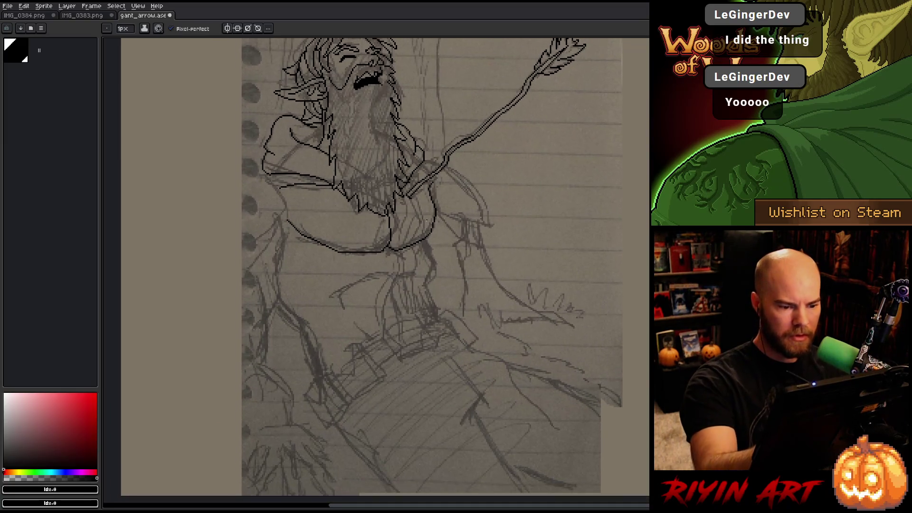
pyautogui.moveTo(431, 253); pyautogui.dragTo(438, 312)
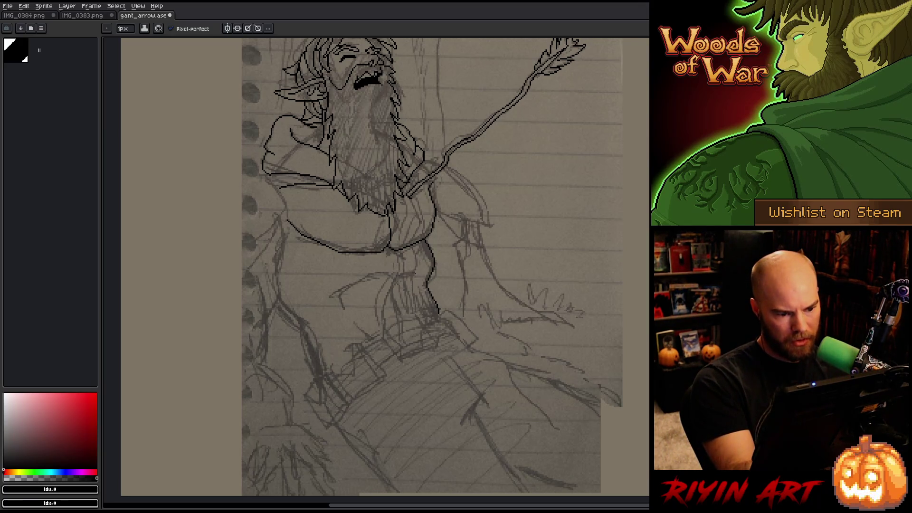
pyautogui.moveTo(387, 273)
pyautogui.mouseDown()
pyautogui.moveTo(341, 296)
pyautogui.moveTo(352, 318)
pyautogui.mouseUp()
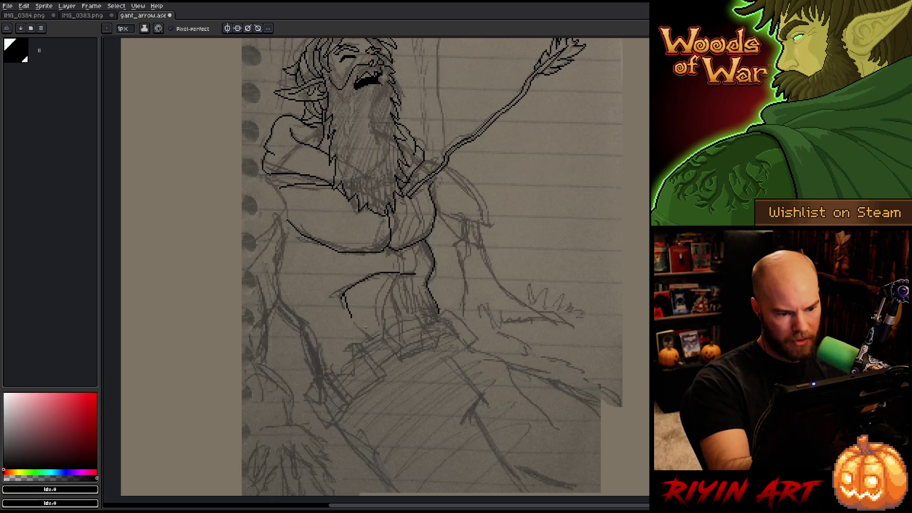
pyautogui.moveTo(397, 274); pyautogui.dragTo(400, 284)
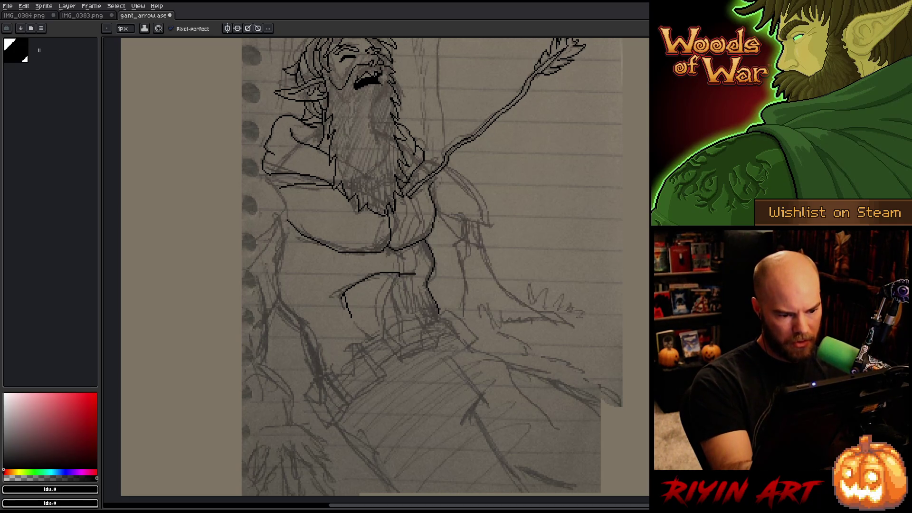
pyautogui.moveTo(398, 276)
pyautogui.mouseDown()
pyautogui.moveTo(398, 304)
pyautogui.moveTo(423, 301)
pyautogui.mouseUp()
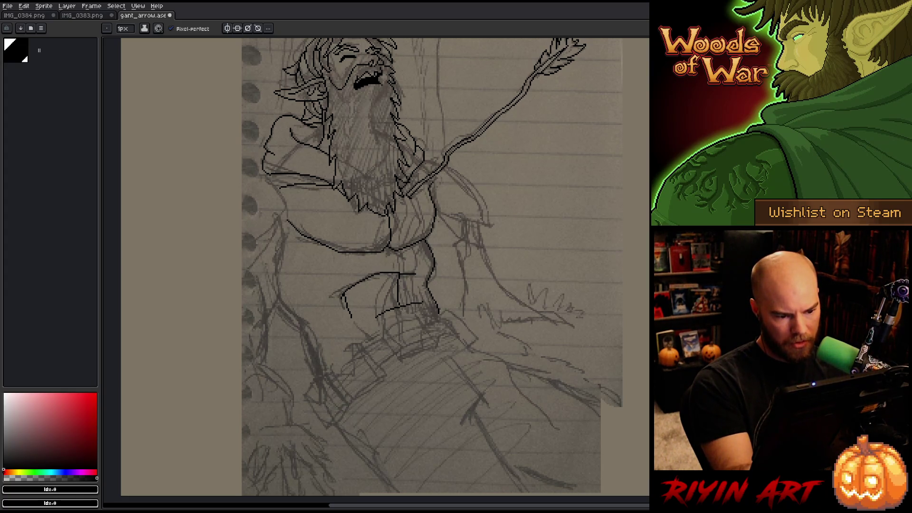
pyautogui.moveTo(398, 309); pyautogui.dragTo(411, 312)
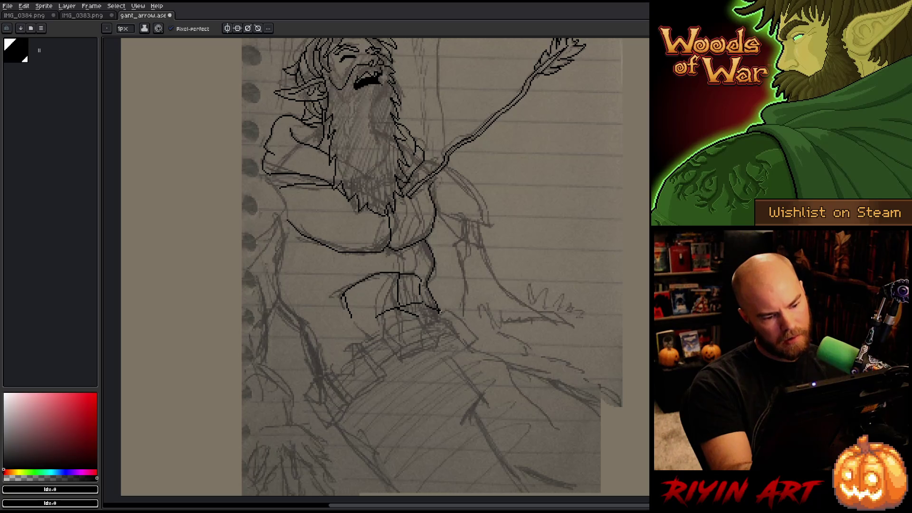
# Check the belt lines with the Eraser and save the file as gant_arrow.ase.
pyautogui.press('e')
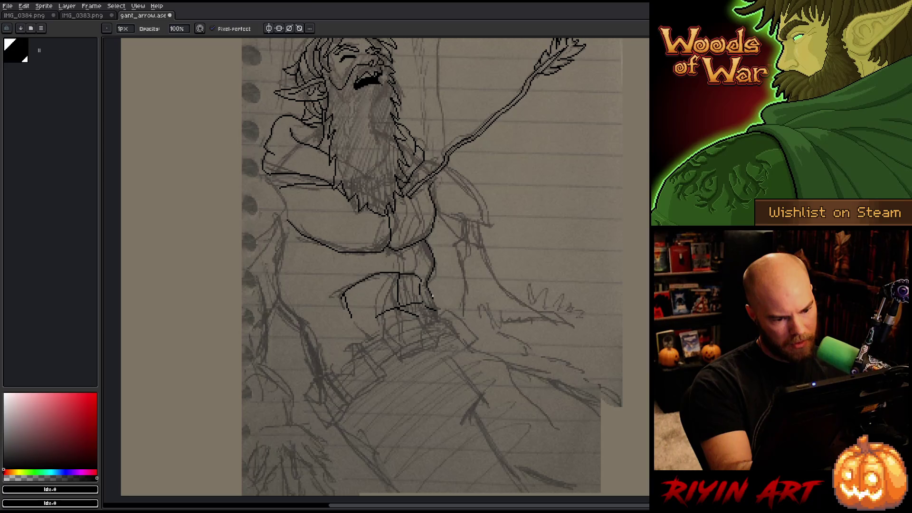
pyautogui.press('b')
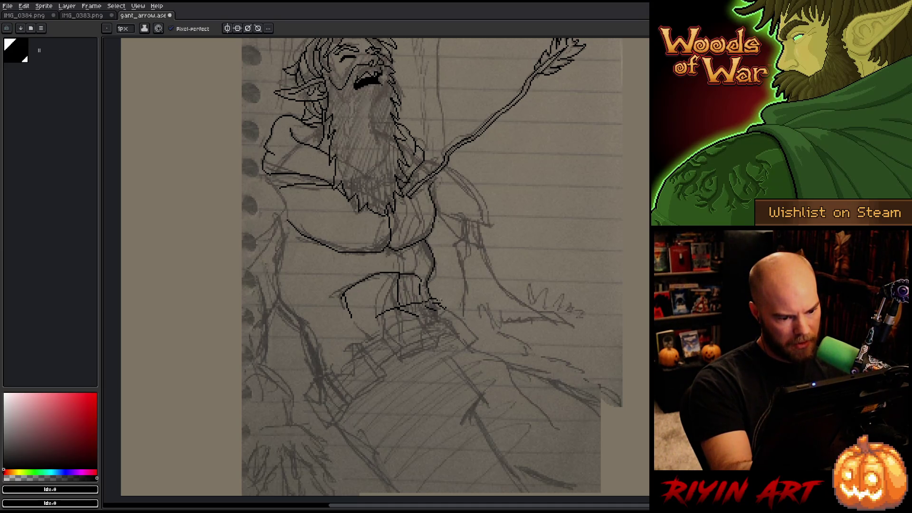
pyautogui.press('e')
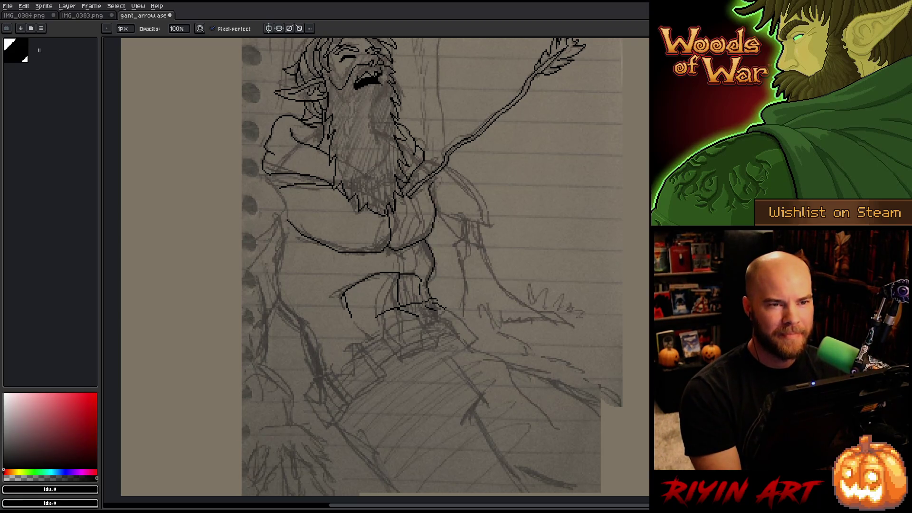
pyautogui.hotkey('ctrl', 's')
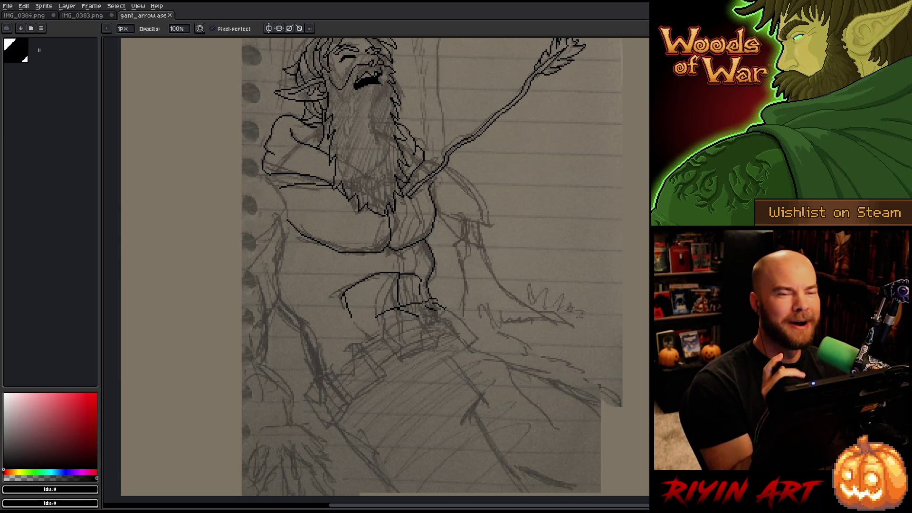
# Review the belt lines by switching between Pencil and Eraser, leaving them essentially unchanged.
pyautogui.press('e')
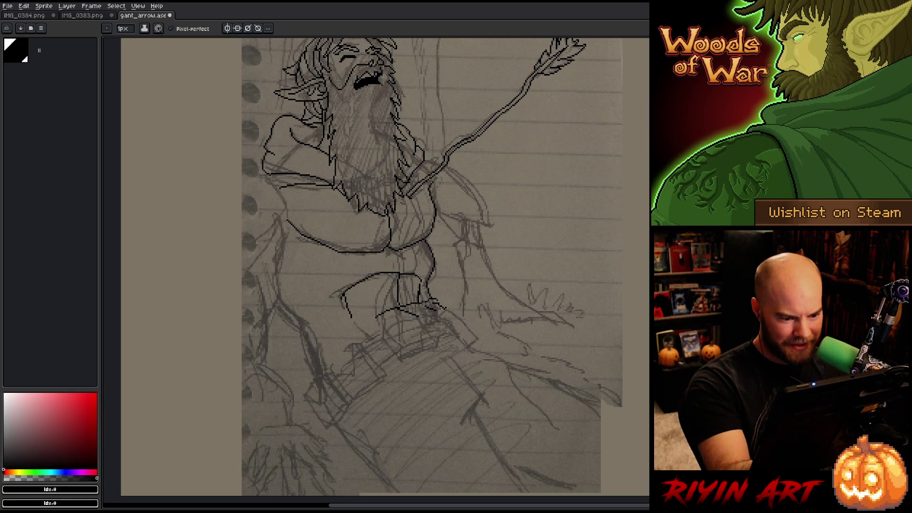
pyautogui.press('b')
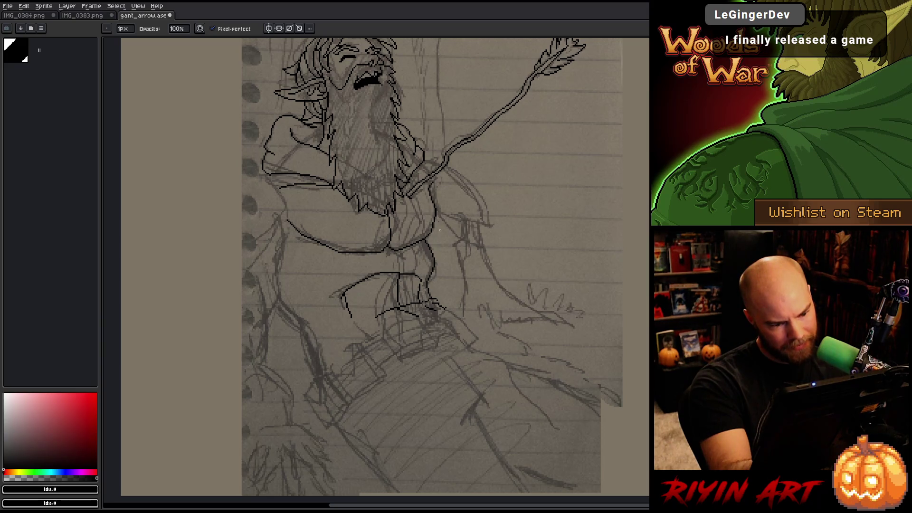
pyautogui.press('e')
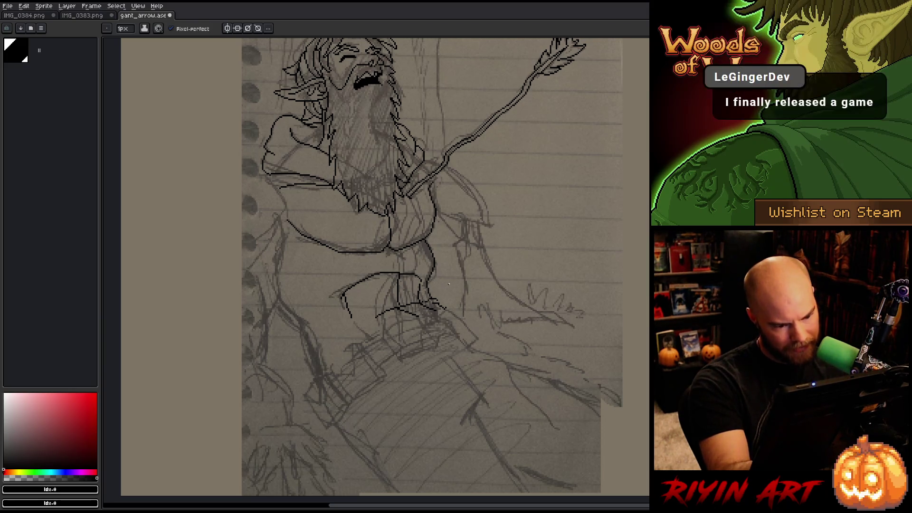
pyautogui.press('b')
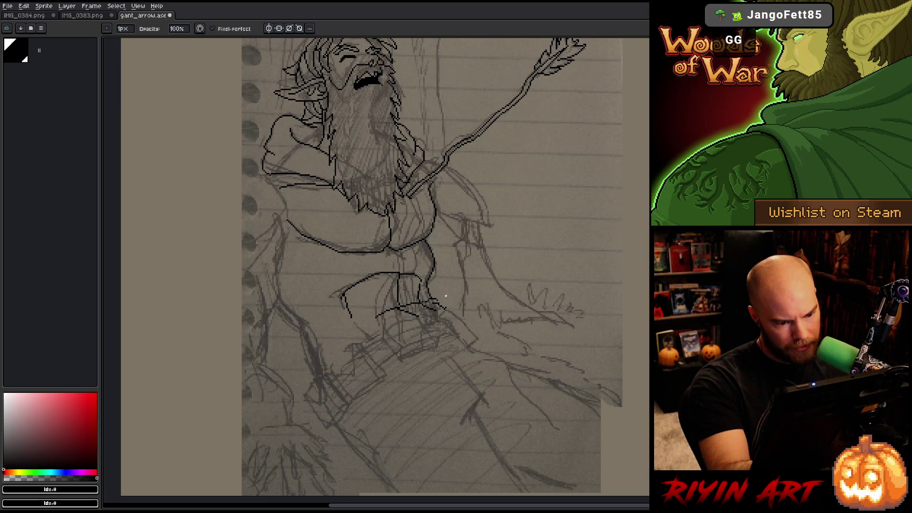
pyautogui.press('e')
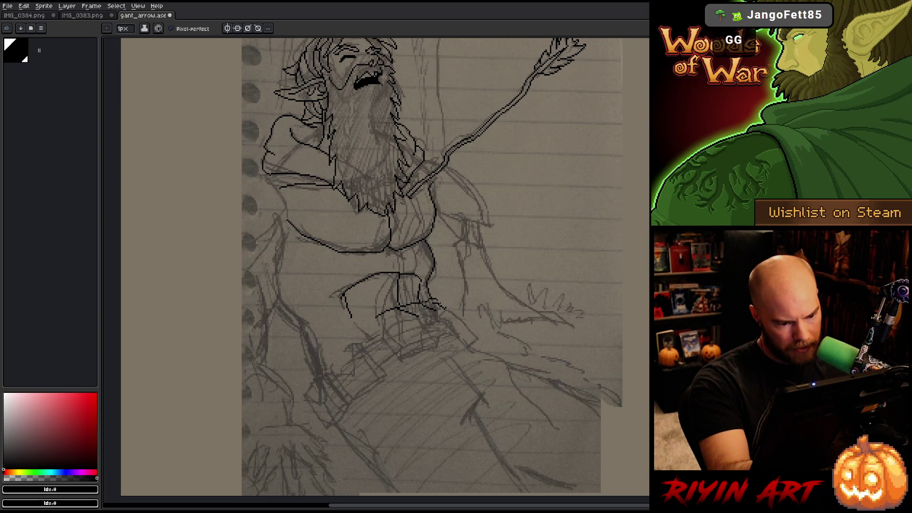
pyautogui.press('m')
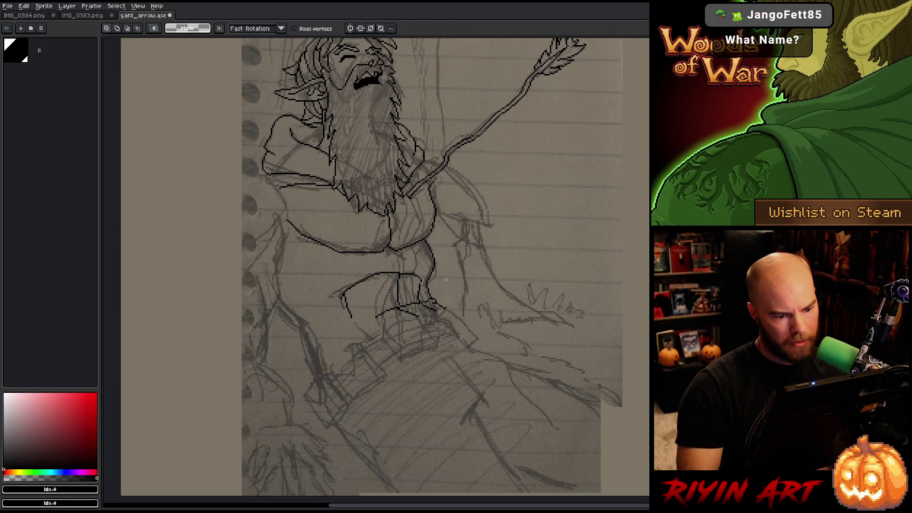
pyautogui.press('b')
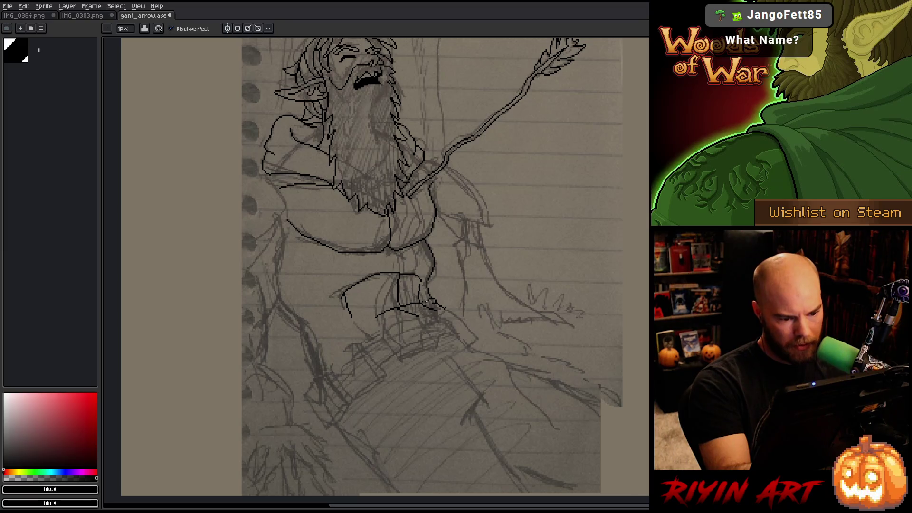
pyautogui.press('e')
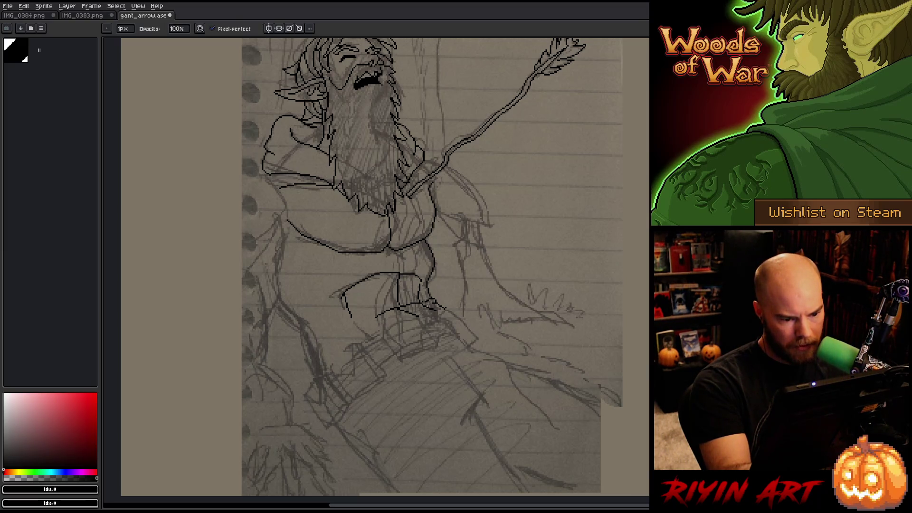
pyautogui.press('b')
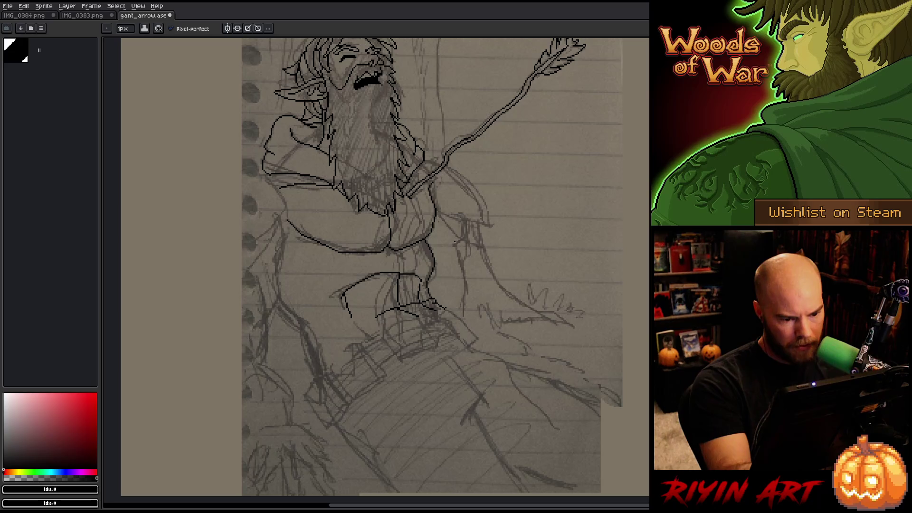
pyautogui.press('e')
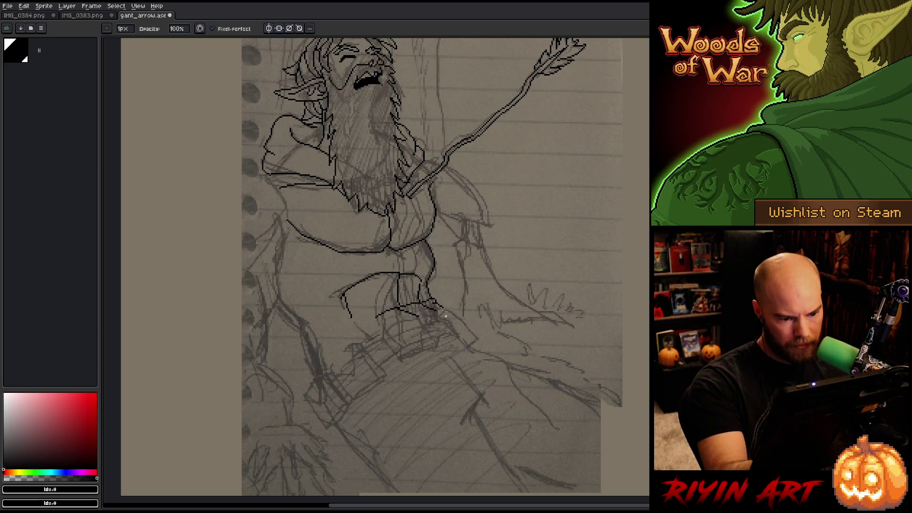
pyautogui.press('b')
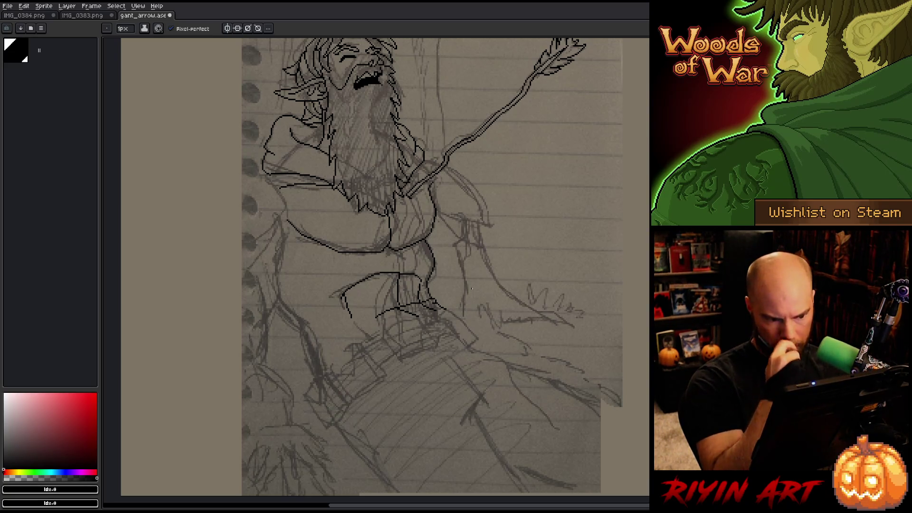
# Select and release the belt lines, then draw a line down the left arm.
pyautogui.press('m')
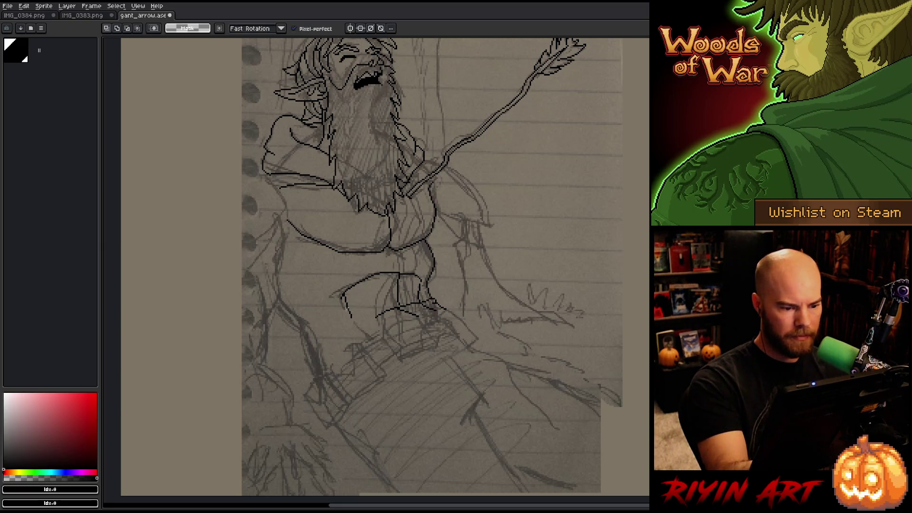
pyautogui.moveTo(375, 262)
pyautogui.mouseDown()
pyautogui.moveTo(354, 341)
pyautogui.moveTo(389, 278)
pyautogui.mouseUp()
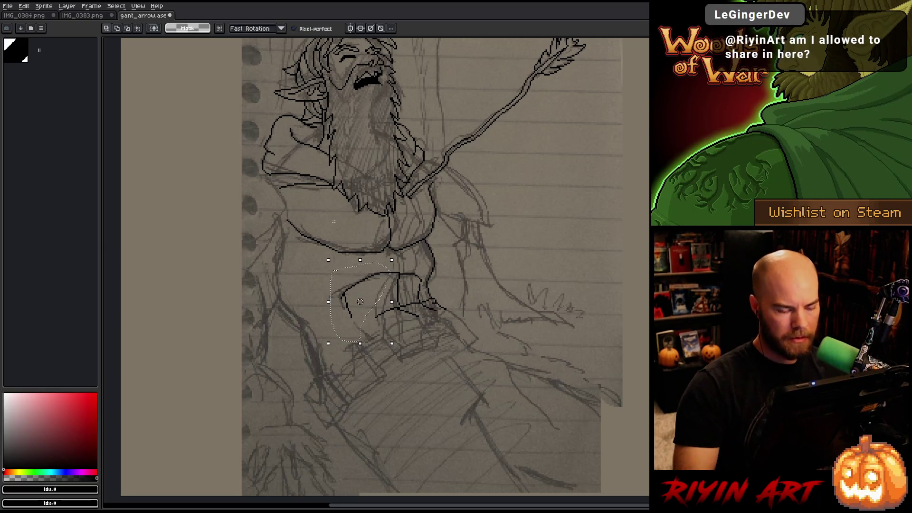
pyautogui.hotkey('ctrl', 'd')
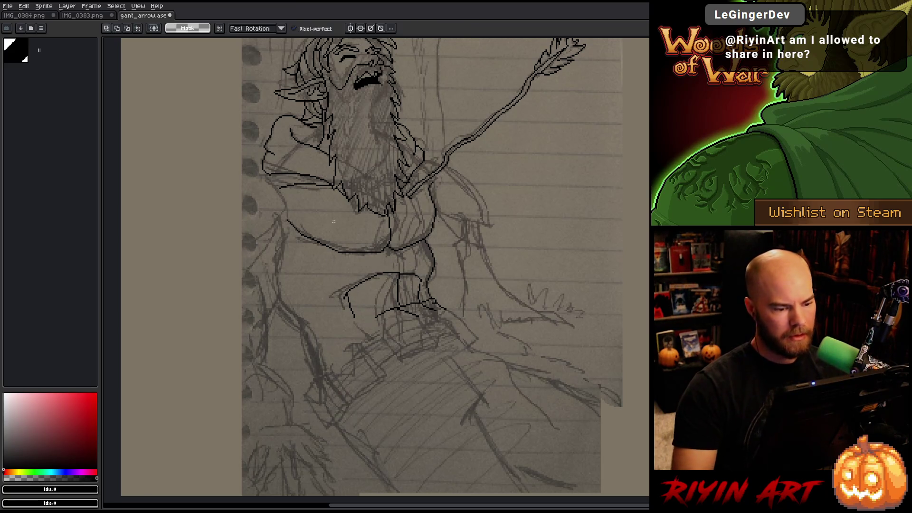
pyautogui.press('b')
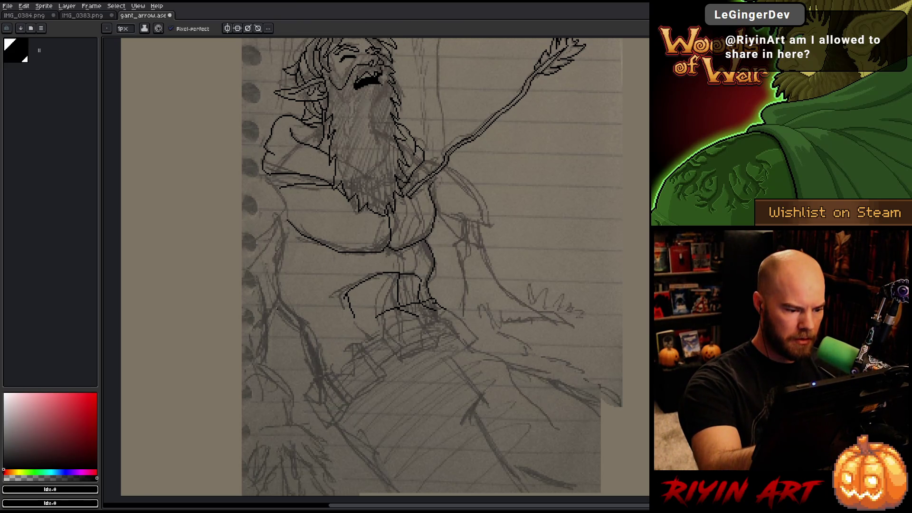
pyautogui.moveTo(274, 305); pyautogui.dragTo(323, 375)
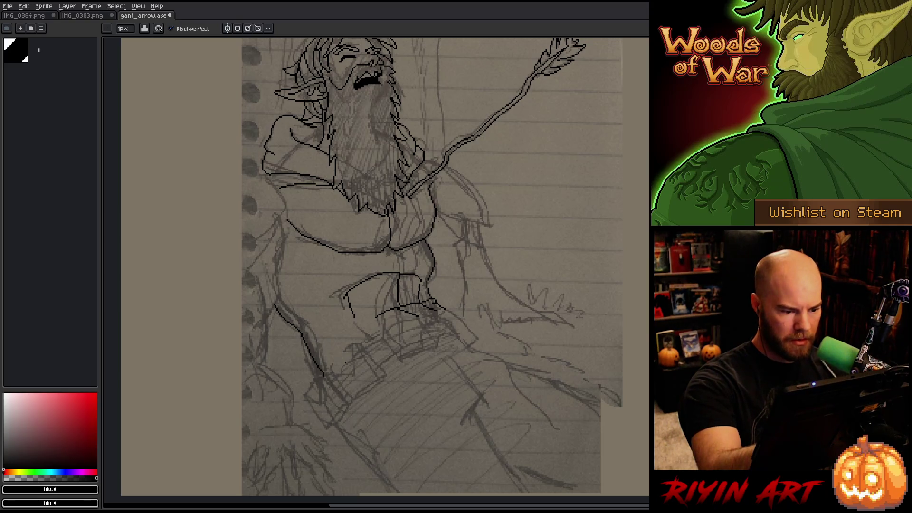
# Draw the right shoulder's outer curve and a line under the right arm.
pyautogui.moveTo(495, 330); pyautogui.dragTo(533, 427)
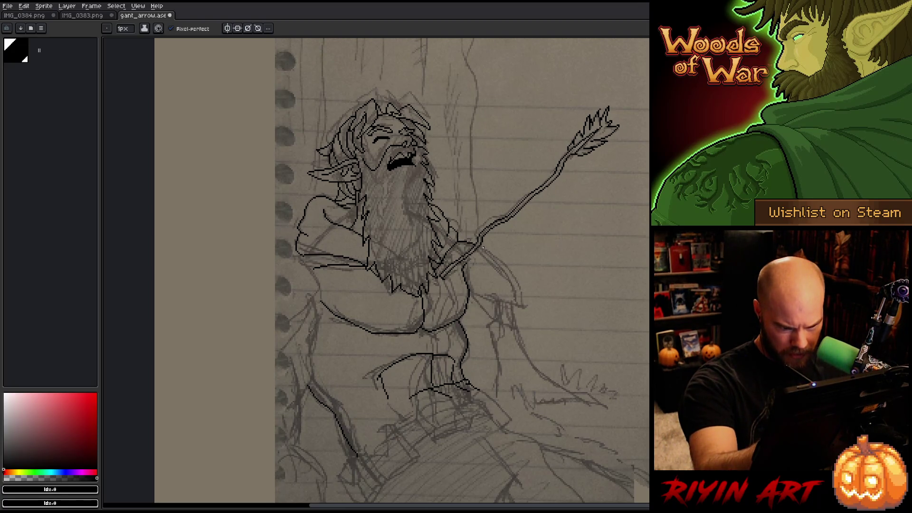
pyautogui.moveTo(478, 245)
pyautogui.mouseDown()
pyautogui.moveTo(504, 258)
pyautogui.moveTo(525, 300)
pyautogui.mouseUp()
pyautogui.moveTo(472, 291); pyautogui.dragTo(513, 304)
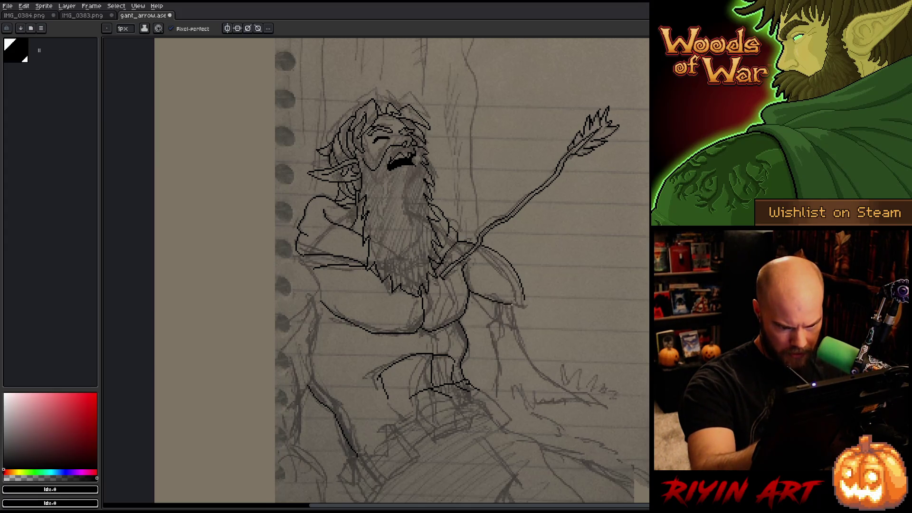
pyautogui.press('e')
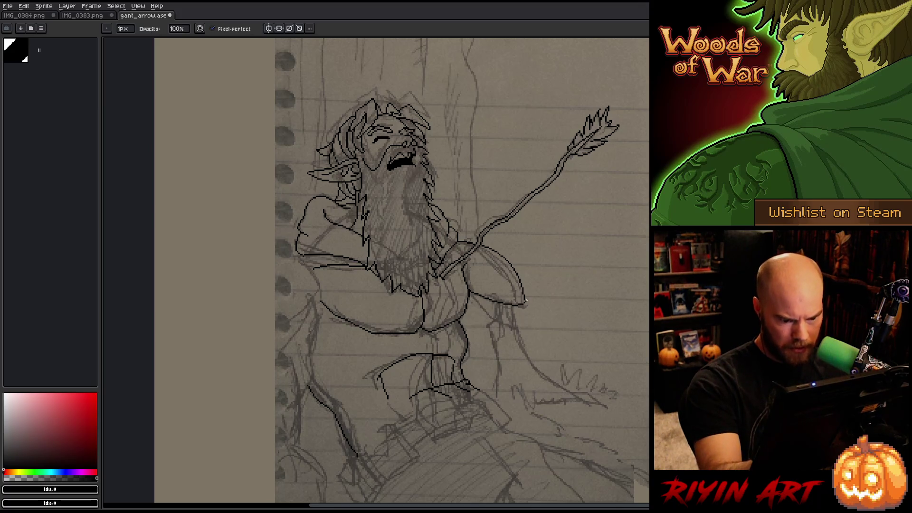
pyautogui.press('b')
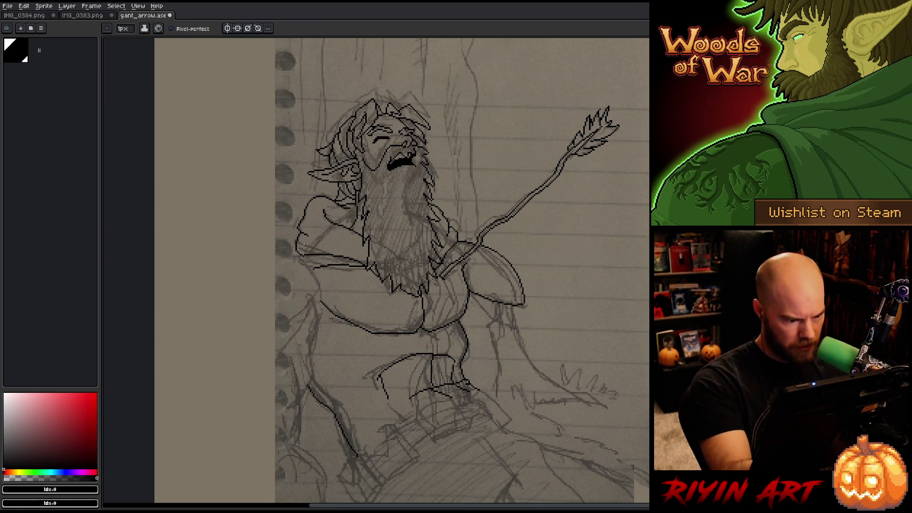
# Add a small stroke on the left shoulder, checking it with Pencil and Eraser.
pyautogui.moveTo(291, 254)
pyautogui.mouseDown()
pyautogui.moveTo(319, 284)
pyautogui.moveTo(318, 304)
pyautogui.moveTo(283, 333)
pyautogui.moveTo(228, 344)
pyautogui.moveTo(244, 284)
pyautogui.moveTo(288, 253)
pyautogui.mouseUp()
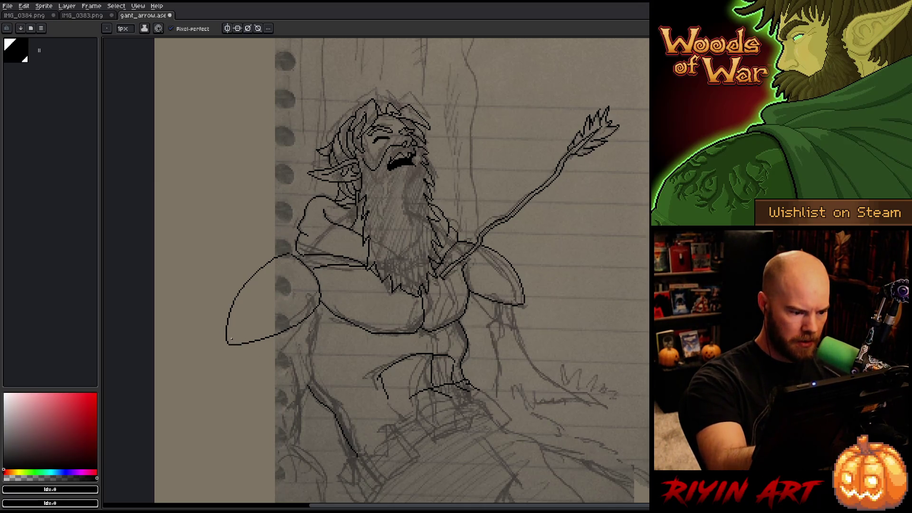
pyautogui.press('b')
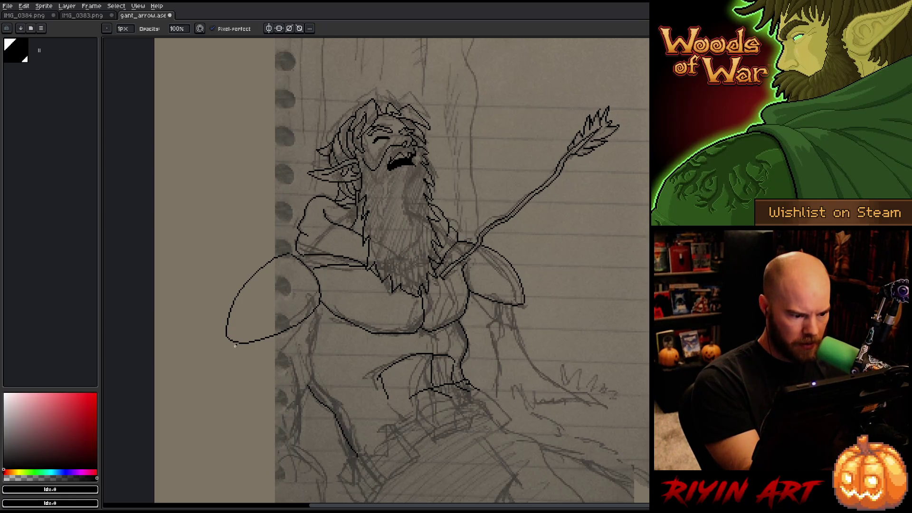
pyautogui.press('v')
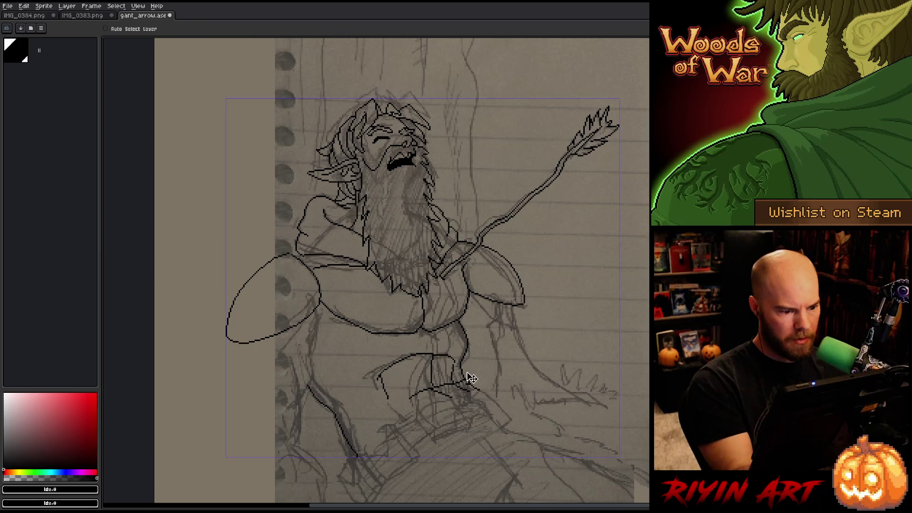
pyautogui.press('b')
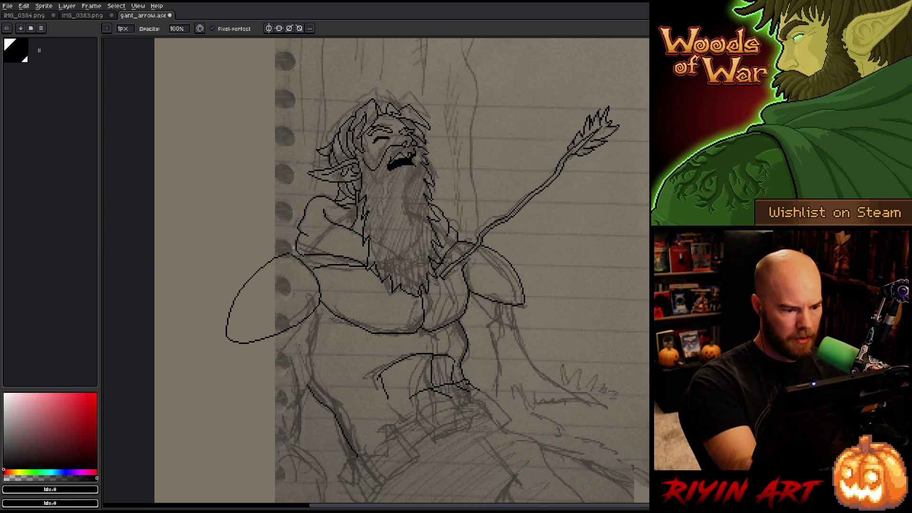
pyautogui.press('e')
pyautogui.press('b')
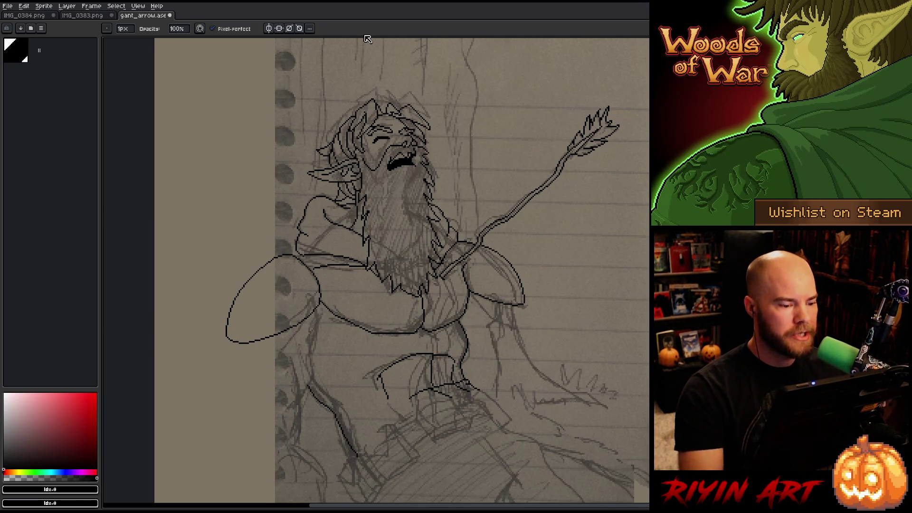
pyautogui.press('e')
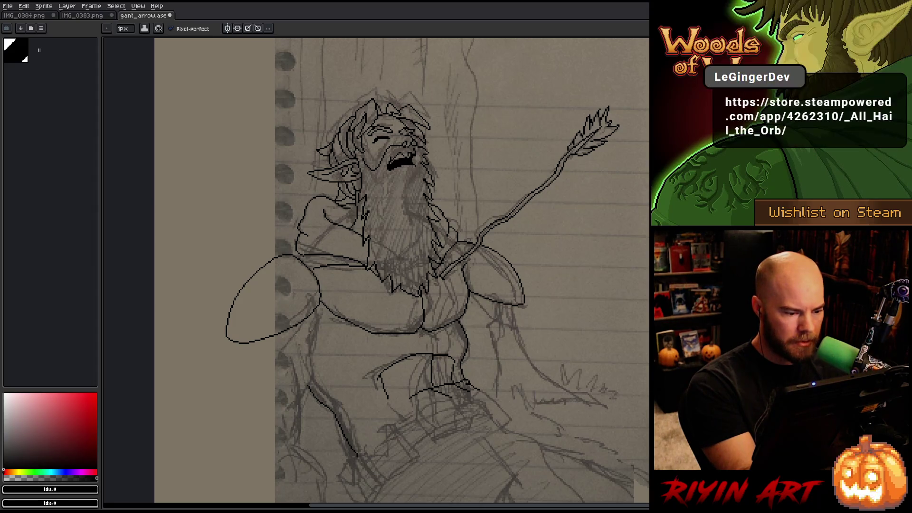
pyautogui.press('e')
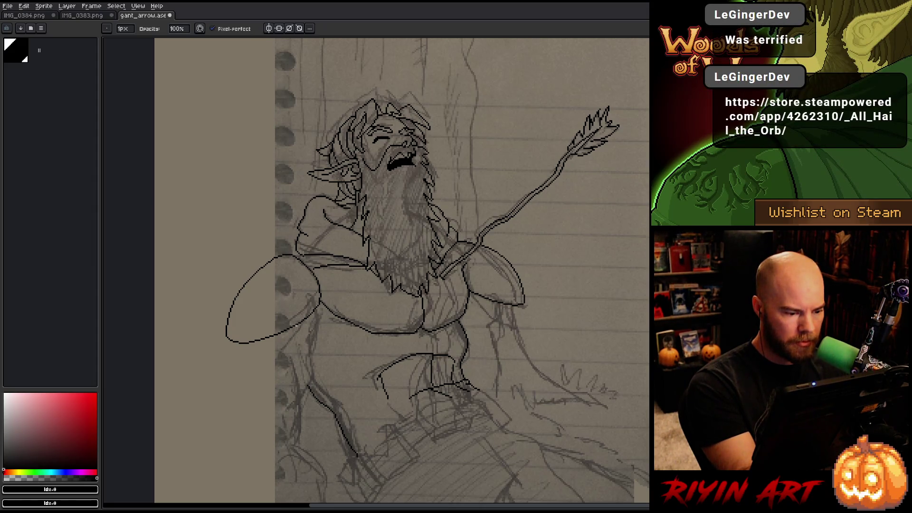
pyautogui.press('b')
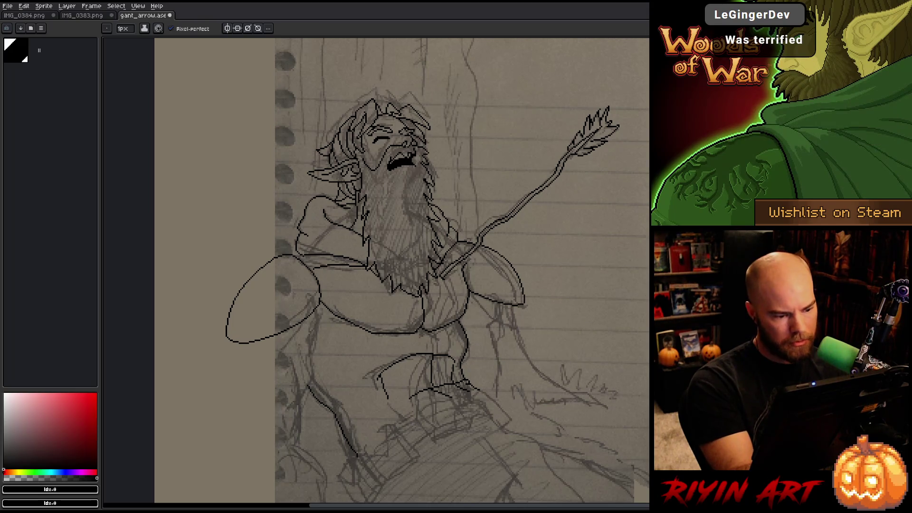
# Redraw the curve beneath the left shoulder pad and add a short stroke under the right pad.
pyautogui.moveTo(311, 317)
pyautogui.mouseDown()
pyautogui.moveTo(275, 348)
pyautogui.moveTo(240, 359)
pyautogui.mouseUp()
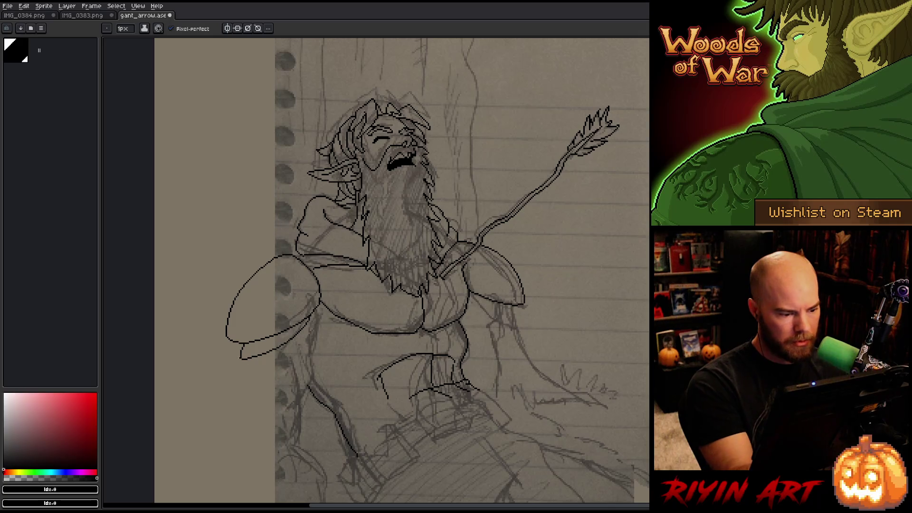
pyautogui.hotkey('ctrl', 'z')
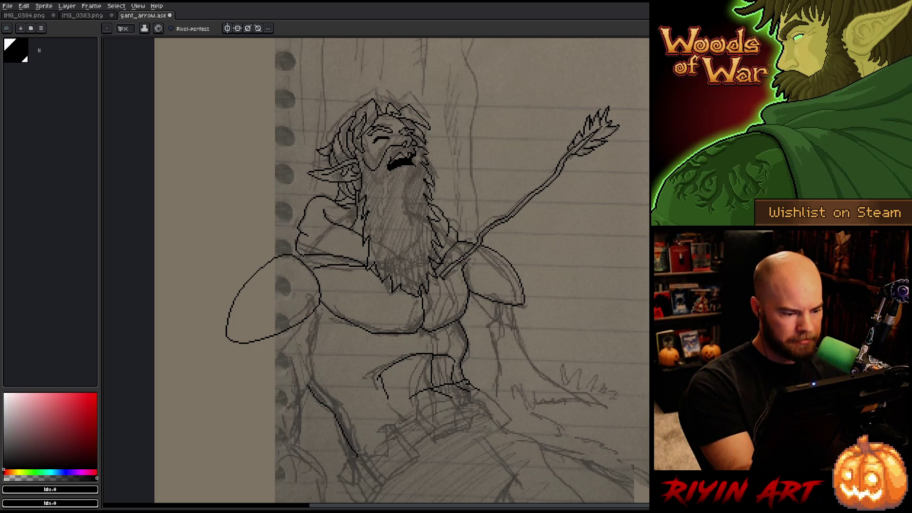
pyautogui.moveTo(280, 344); pyautogui.dragTo(234, 360)
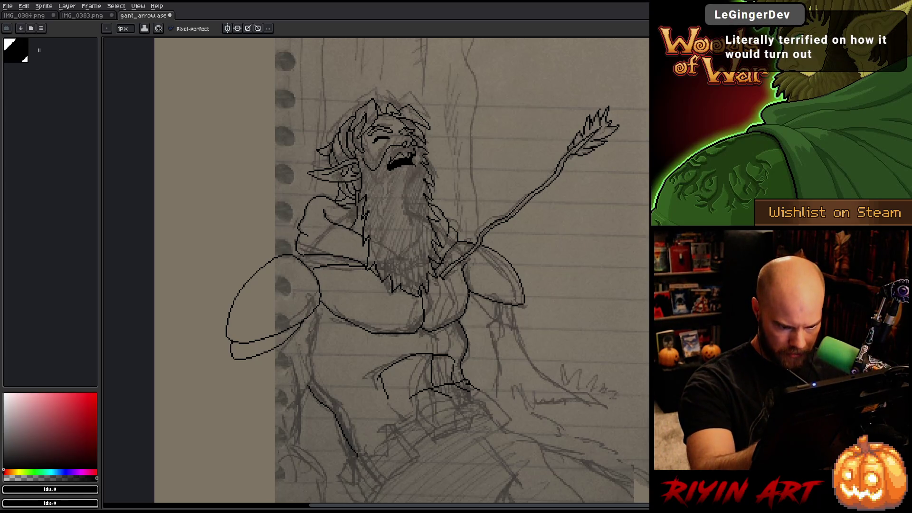
pyautogui.moveTo(491, 309); pyautogui.dragTo(517, 314)
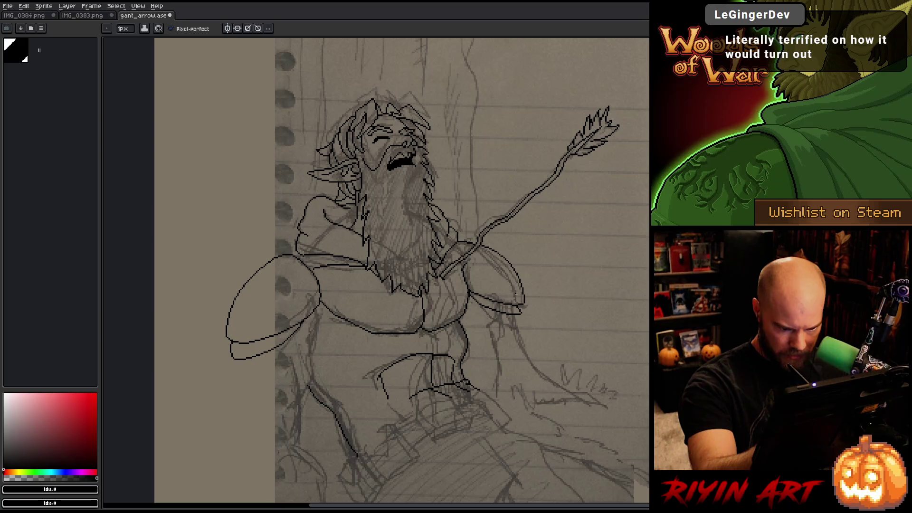
pyautogui.press('e')
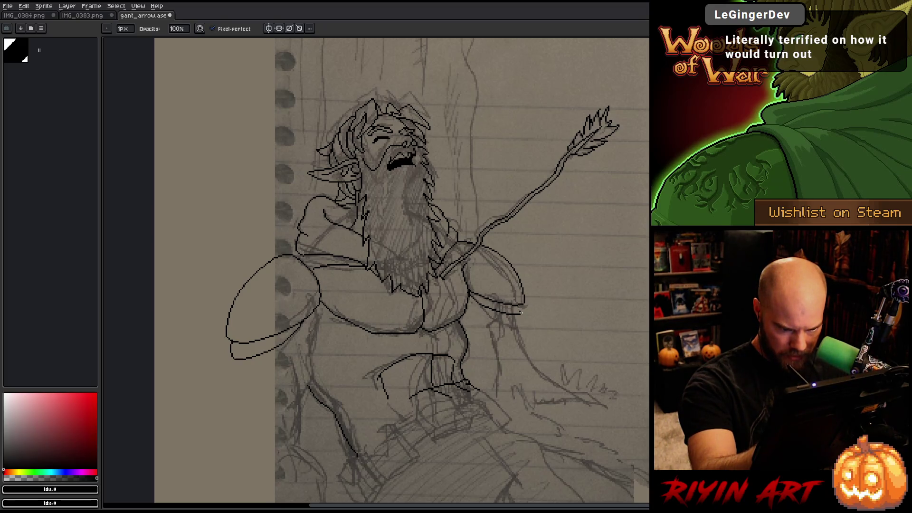
pyautogui.press('b')
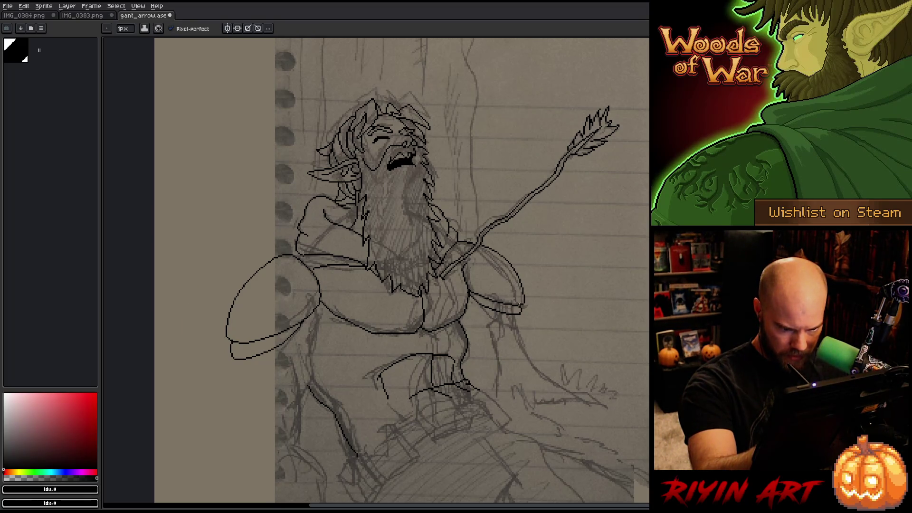
pyautogui.press('e')
pyautogui.press('b')
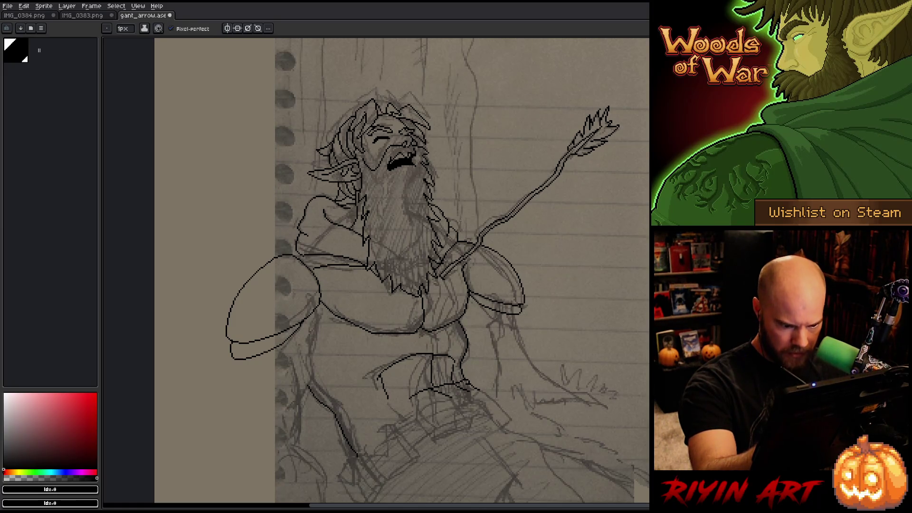
pyautogui.press('h')
pyautogui.moveTo(561, 380); pyautogui.dragTo(553, 342)
# Pencil a line down the torso's left side and a trial curve across the belly.
pyautogui.press('b')
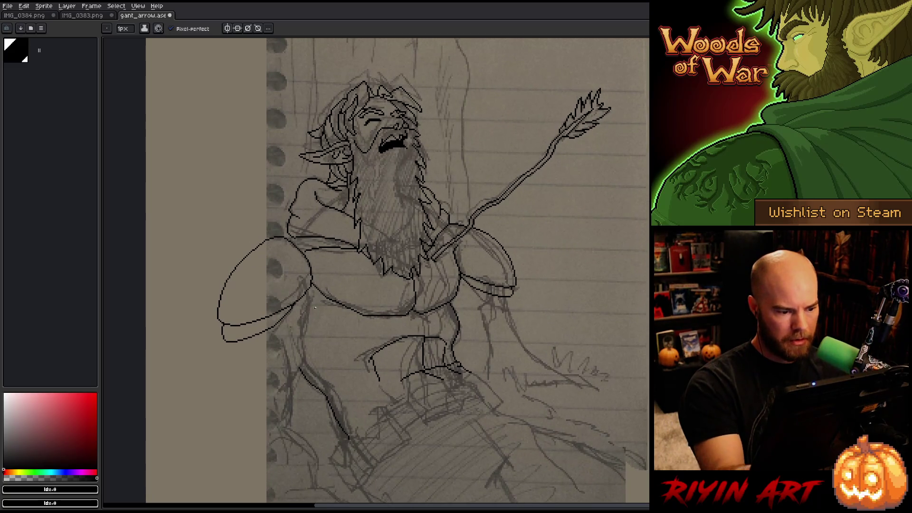
pyautogui.moveTo(311, 307); pyautogui.dragTo(313, 336)
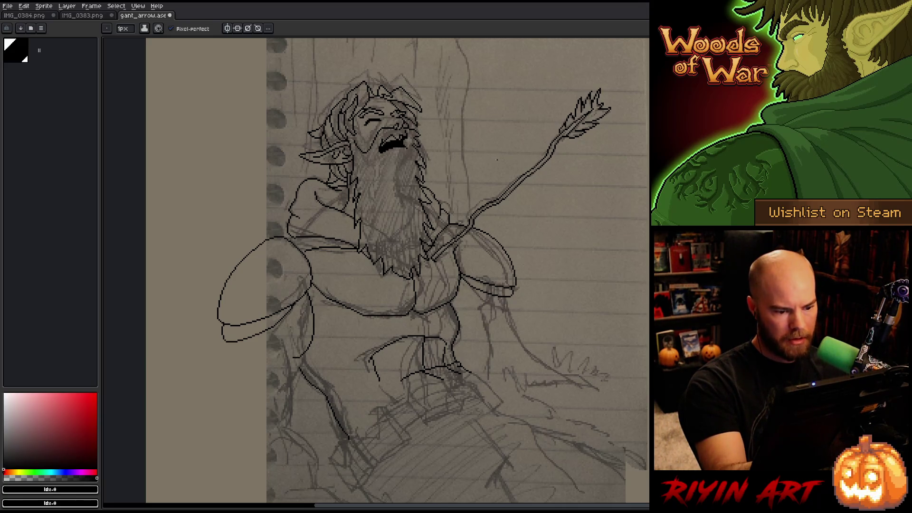
pyautogui.moveTo(325, 339); pyautogui.dragTo(356, 363)
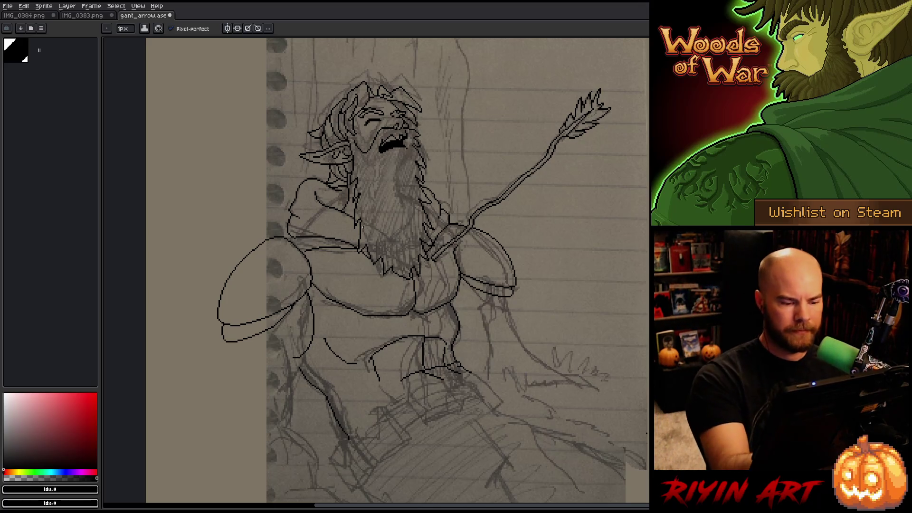
# Lasso the belly stroke, shift it, then select and delete the stray stroke.
pyautogui.press('b')
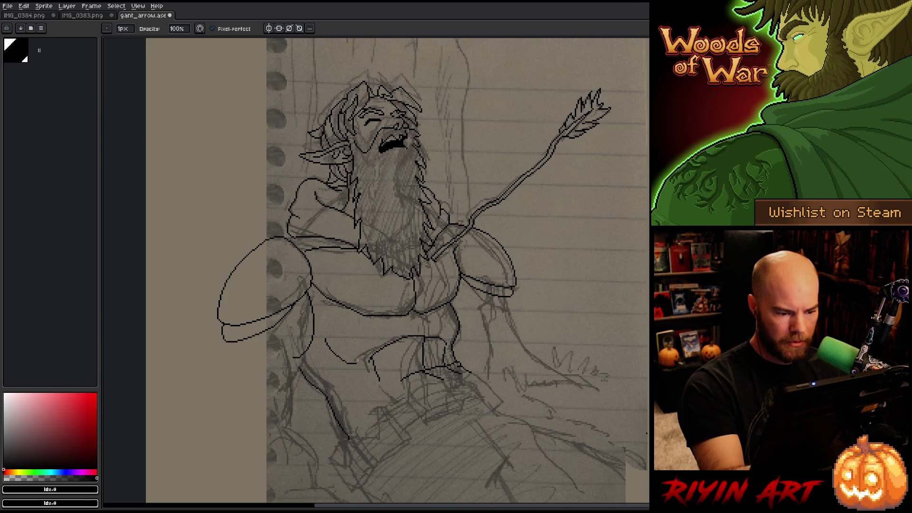
pyautogui.press('q')
pyautogui.moveTo(358, 365)
pyautogui.mouseDown()
pyautogui.moveTo(317, 354)
pyautogui.moveTo(358, 380)
pyautogui.moveTo(337, 364)
pyautogui.mouseUp()
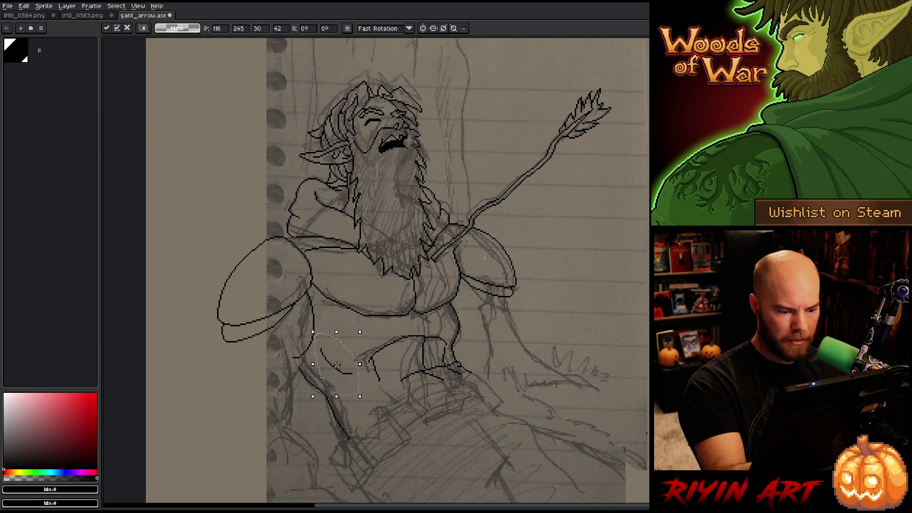
pyautogui.press('Return')
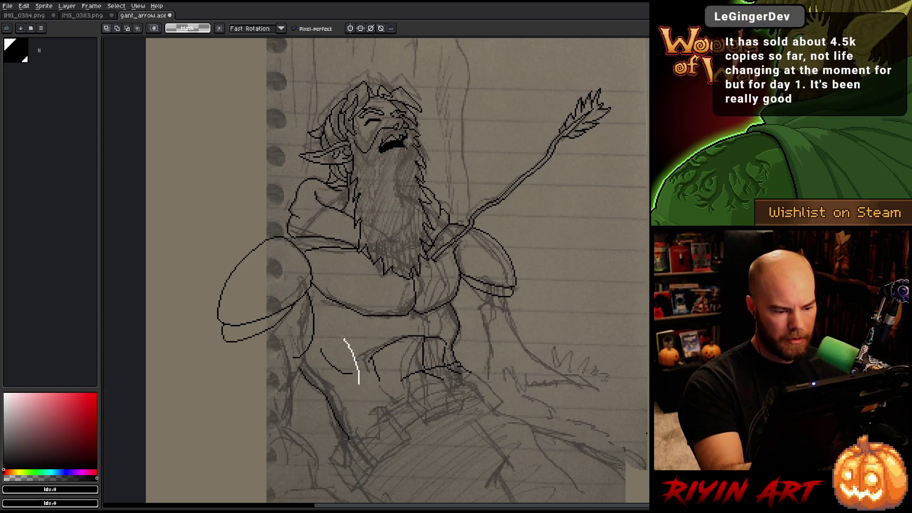
pyautogui.moveTo(363, 395); pyautogui.dragTo(365, 396)
pyautogui.press('Delete')
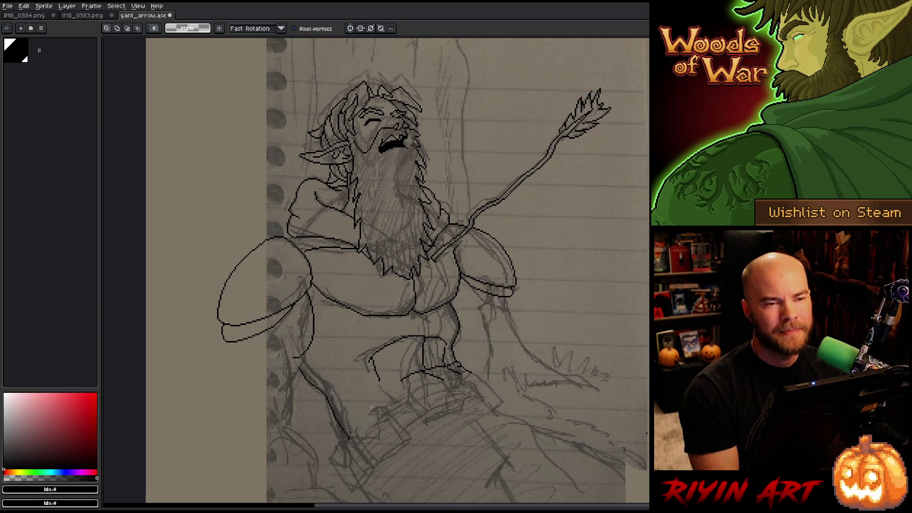
# Draw a black line down the left flank below the shoulder pad.
pyautogui.press('b')
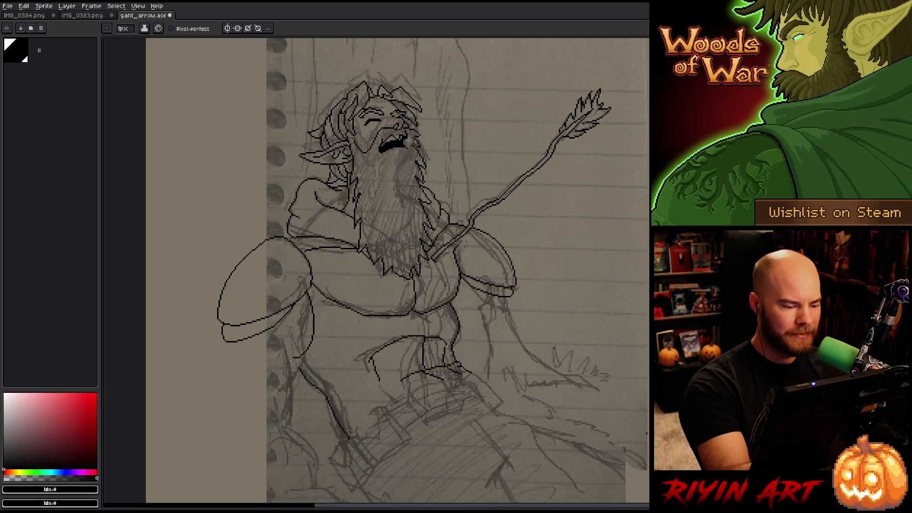
pyautogui.press('e')
pyautogui.press('b')
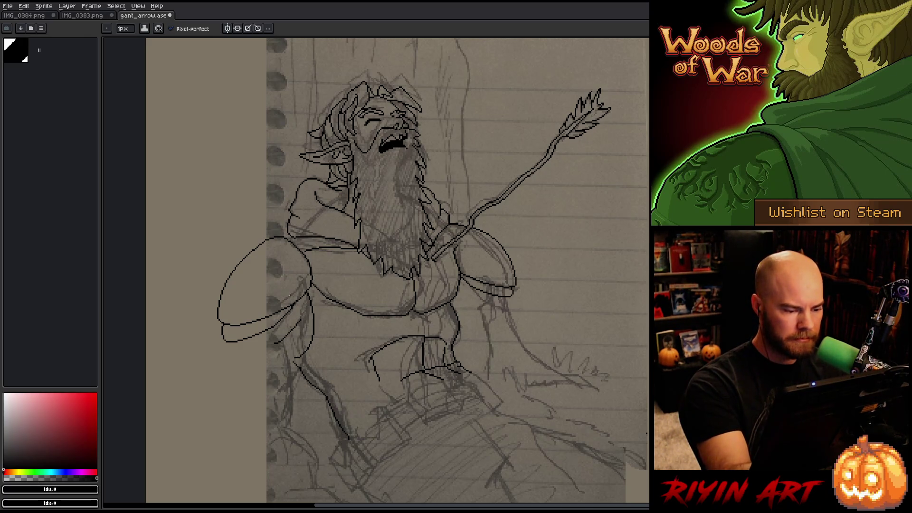
pyautogui.press('b')
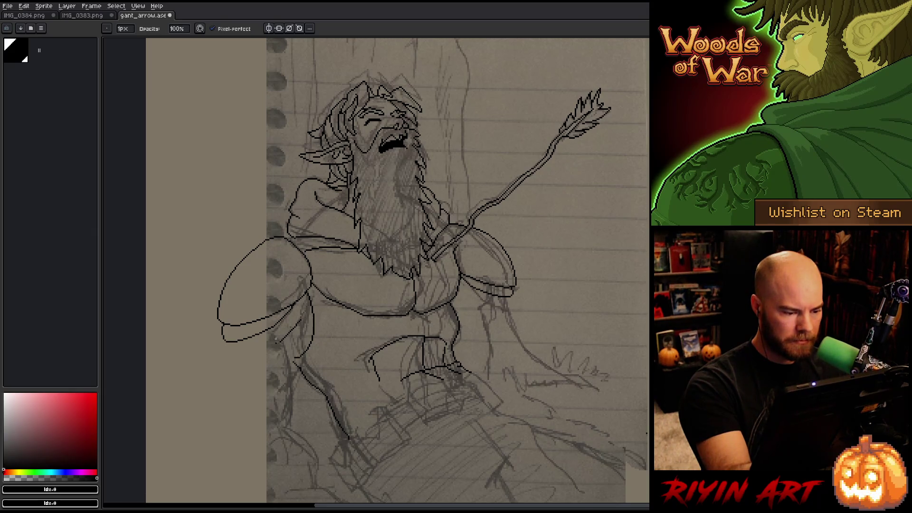
pyautogui.moveTo(277, 338); pyautogui.dragTo(282, 424)
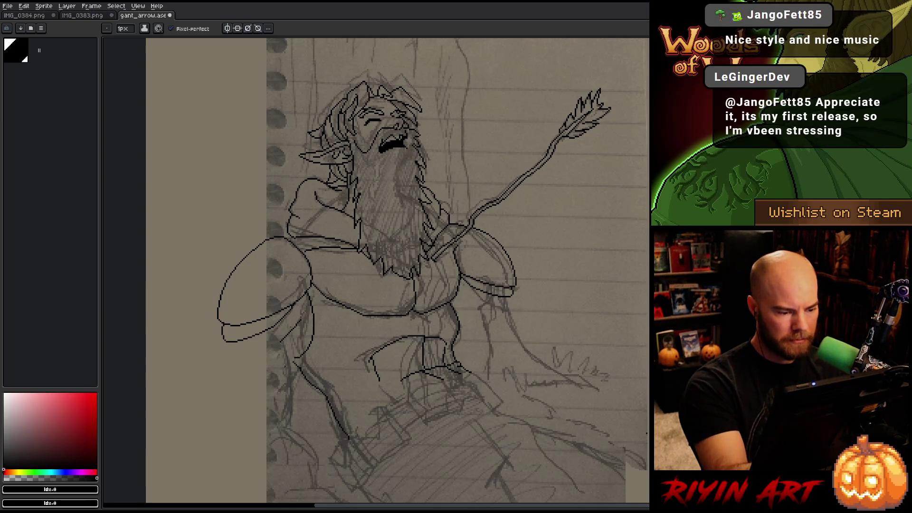
# Draw a vertical line down the right side of the torso and pan the canvas up slightly.
pyautogui.press('b')
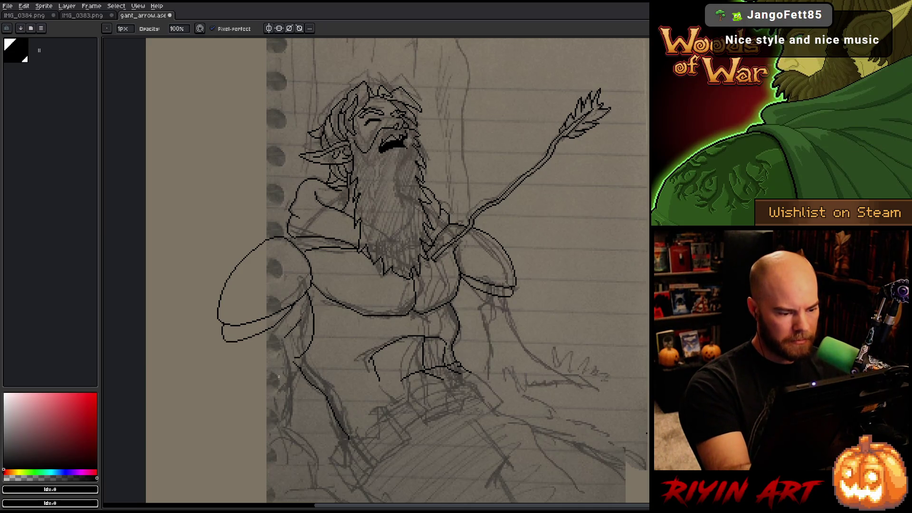
pyautogui.press('e')
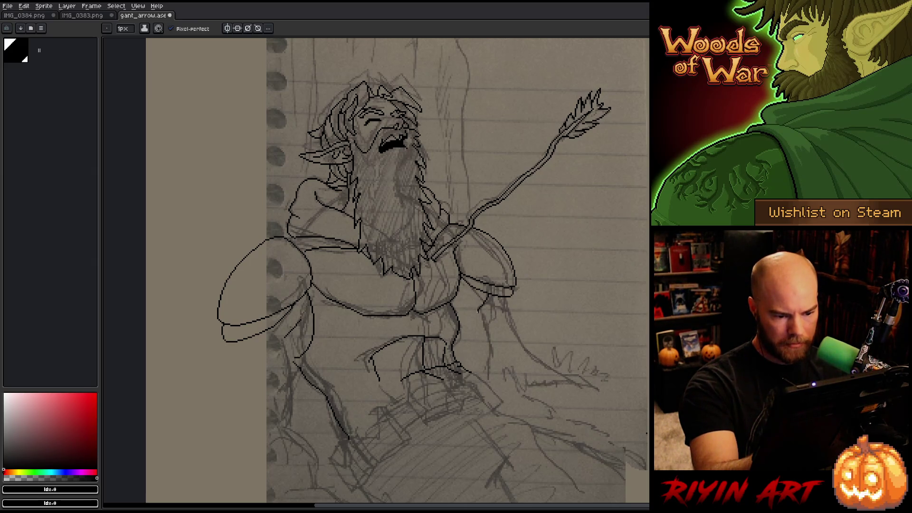
pyautogui.moveTo(477, 311); pyautogui.dragTo(482, 367)
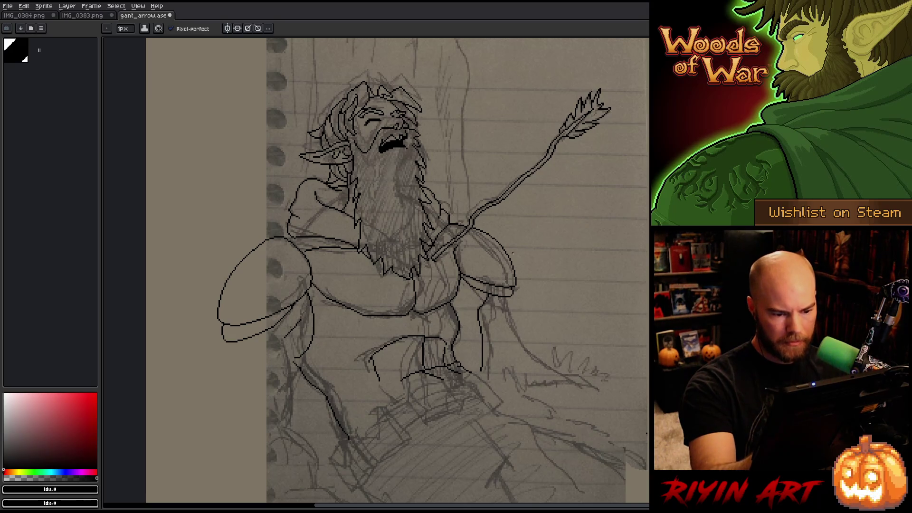
pyautogui.moveTo(537, 382); pyautogui.dragTo(537, 338)
pyautogui.press('b')
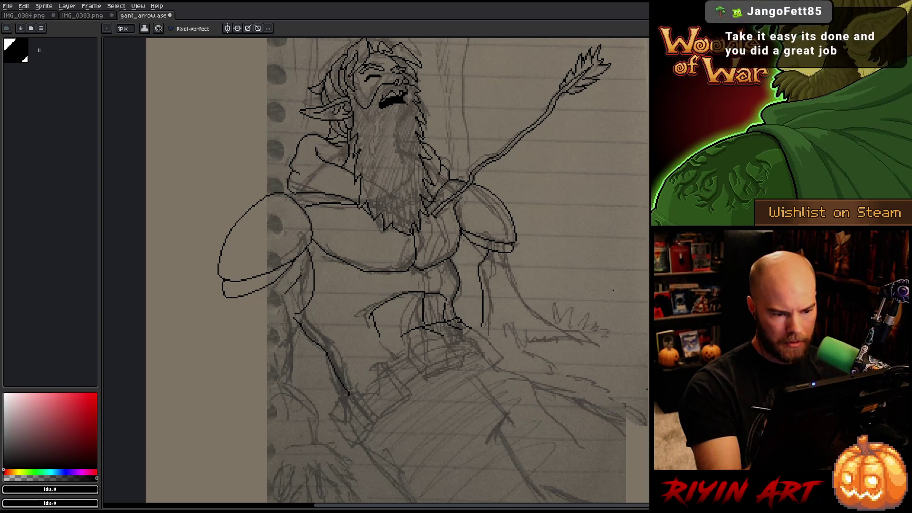
# Bring the lower body into view, show the timeline and make Layer 1 active.
pyautogui.press('h')
pyautogui.moveTo(563, 336)
pyautogui.mouseDown()
pyautogui.moveTo(521, 332)
pyautogui.moveTo(495, 255)
pyautogui.mouseUp()
pyautogui.press('b')
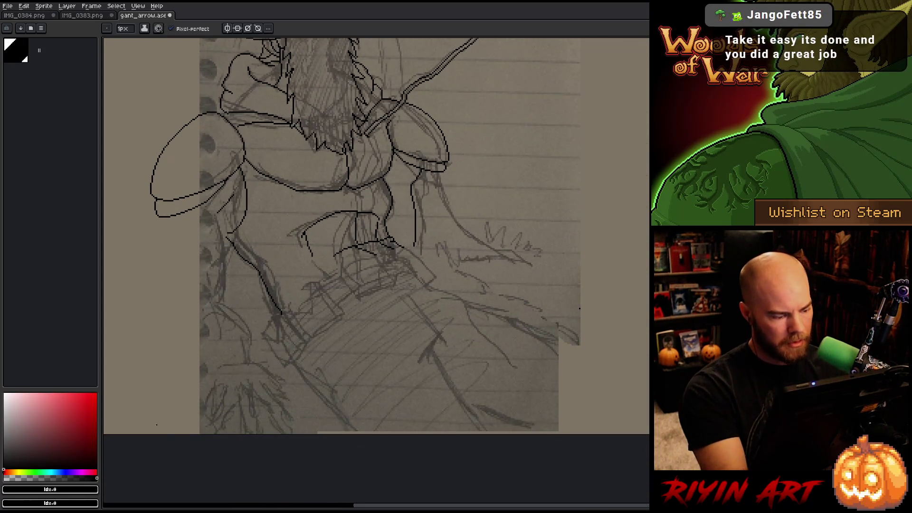
pyautogui.press('Tab')
pyautogui.moveTo(413, 360); pyautogui.dragTo(416, 334)
pyautogui.click(141, 467)
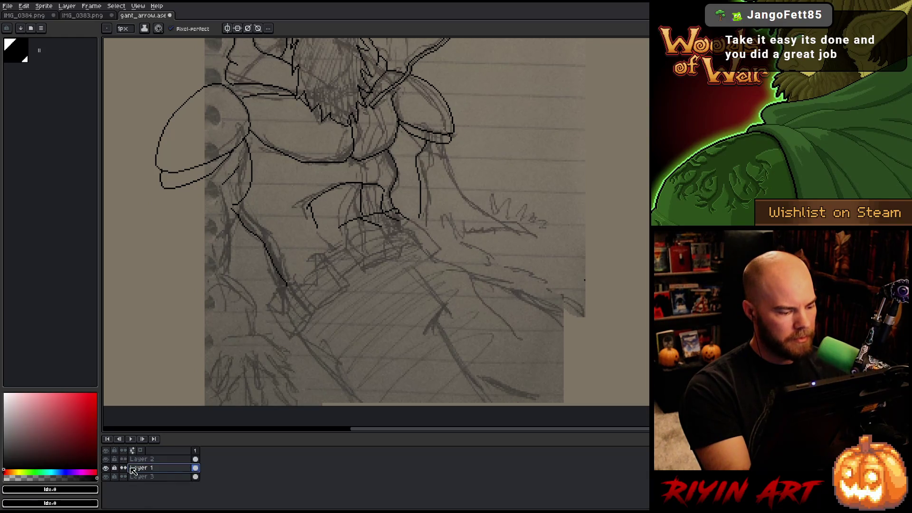
# Lasso the sketched lower body and realign it, settling one pixel lower-left.
pyautogui.press('q')
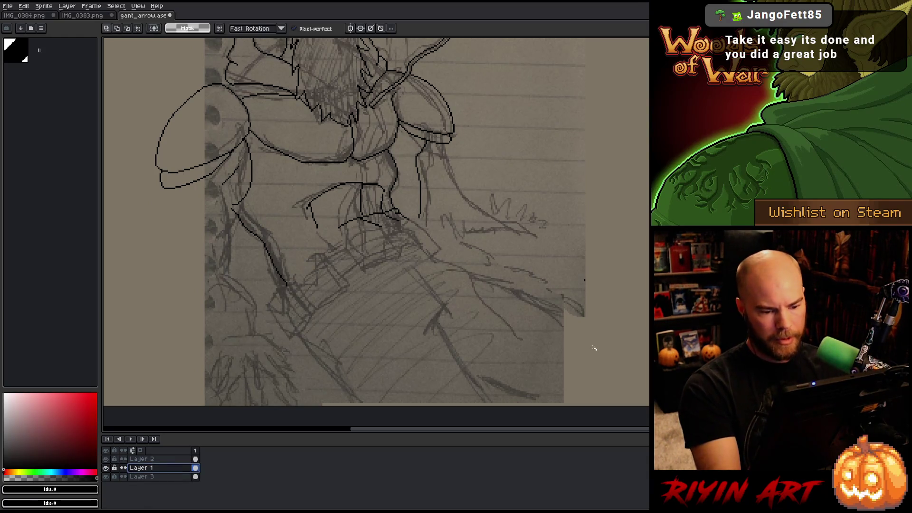
pyautogui.moveTo(596, 349)
pyautogui.mouseDown()
pyautogui.moveTo(508, 285)
pyautogui.moveTo(397, 226)
pyautogui.moveTo(346, 233)
pyautogui.moveTo(271, 292)
pyautogui.moveTo(285, 396)
pyautogui.moveTo(456, 413)
pyautogui.mouseUp()
pyautogui.scroll(-5, 456, 289)
pyautogui.press('space')
pyautogui.scroll(4, 456, 288)
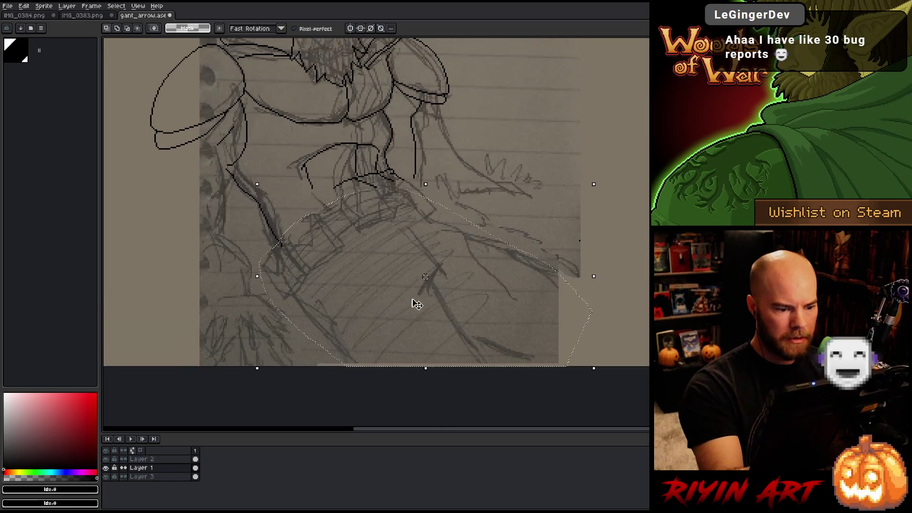
pyautogui.moveTo(424, 296); pyautogui.dragTo(432, 289)
pyautogui.moveTo(630, 188); pyautogui.dragTo(616, 166)
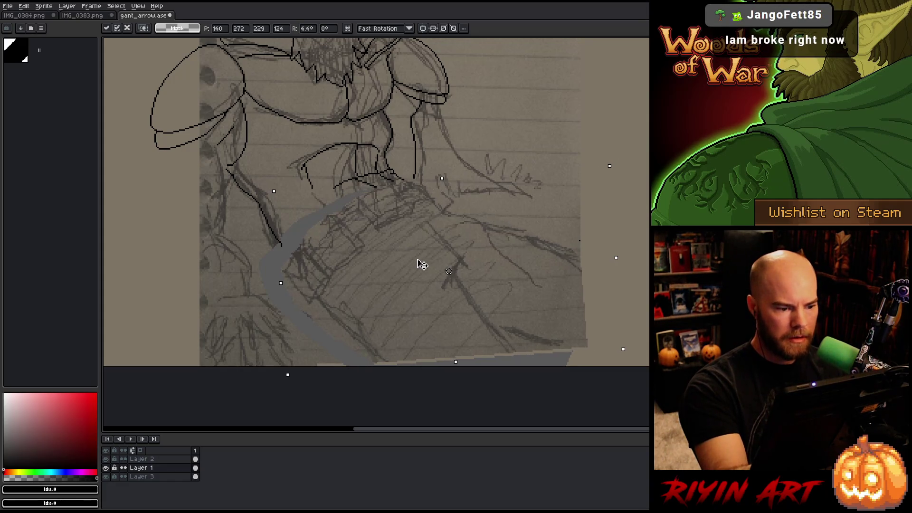
pyautogui.press('Right')
pyautogui.press('Right')
pyautogui.press('Right')
pyautogui.press('Up')
pyautogui.press('Up')
pyautogui.press('Up')
pyautogui.press('Left')
pyautogui.press('Down')
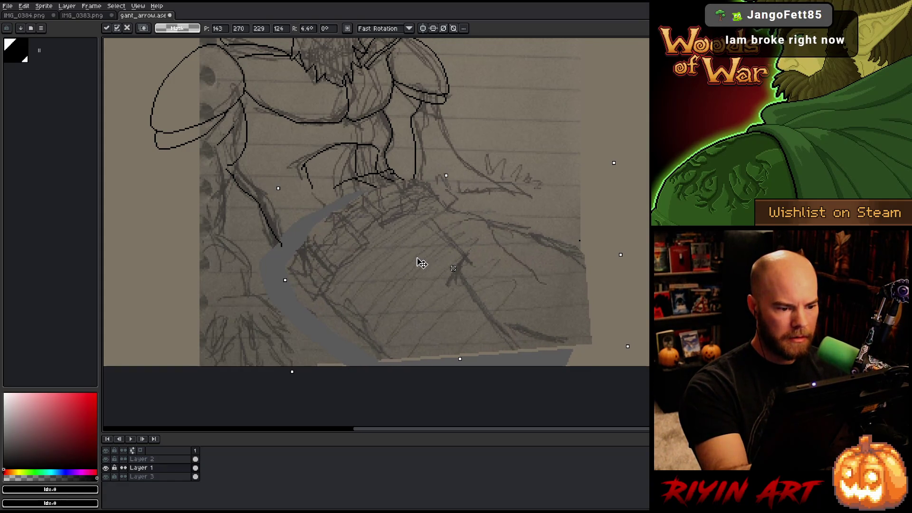
pyautogui.press('b')
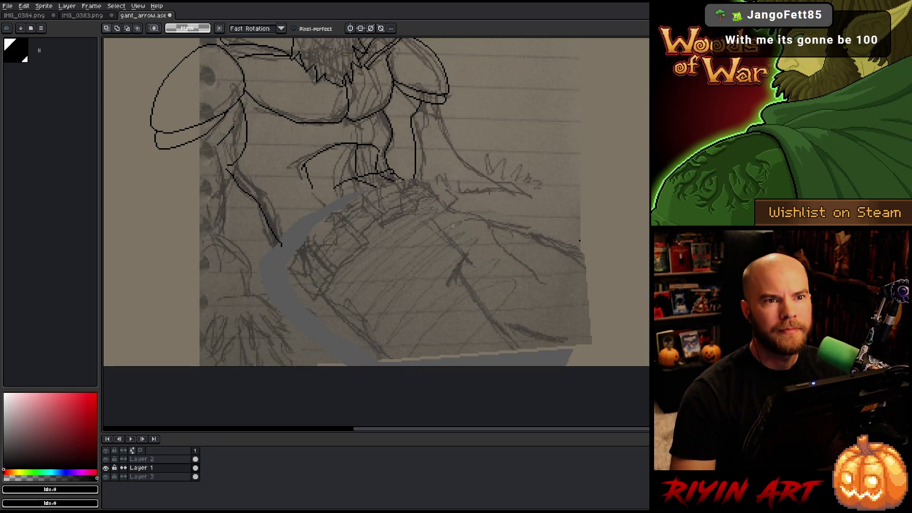
# Pan down to the waist, switch to Layer 2 and pick pure black.
pyautogui.press('h')
pyautogui.moveTo(451, 225); pyautogui.dragTo(443, 295)
pyautogui.press('m')
pyautogui.click(157, 458)
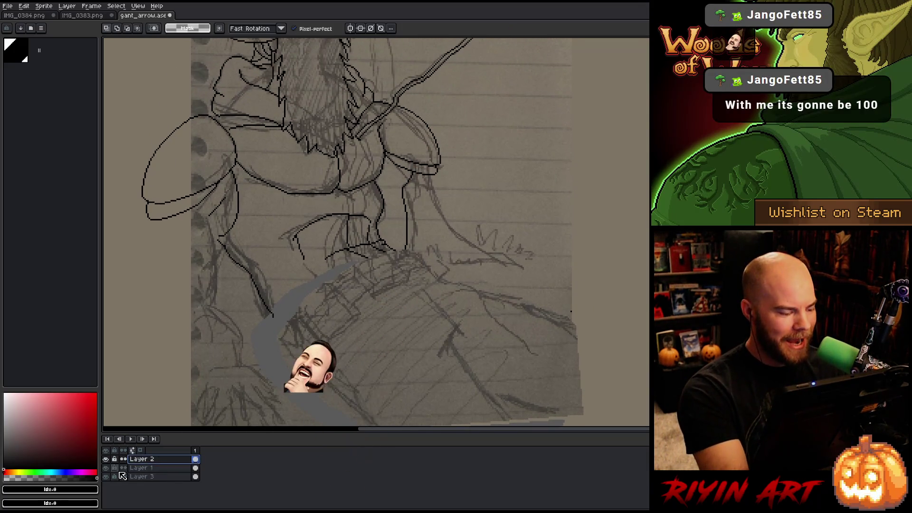
pyautogui.press('b')
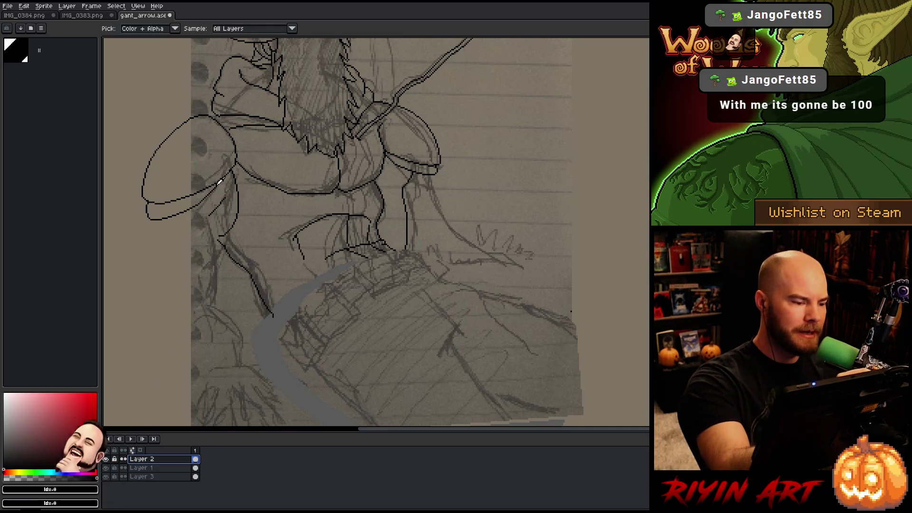
pyautogui.keyDown('alt'); pyautogui.click(220, 169); pyautogui.keyUp('alt')
# Add a short straight black line segment at the hip, then pan toward the belt.
pyautogui.press('shift')
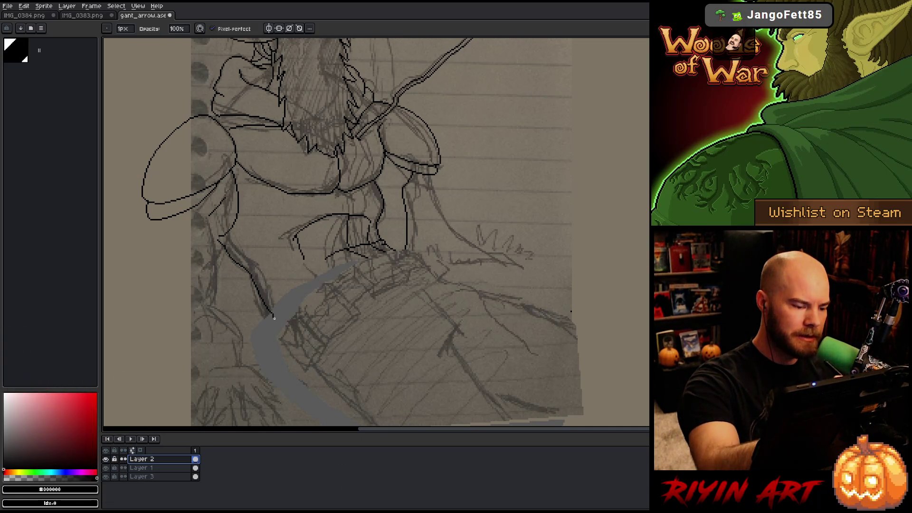
pyautogui.keyDown('shift'); pyautogui.click(282, 323); pyautogui.keyUp('shift')
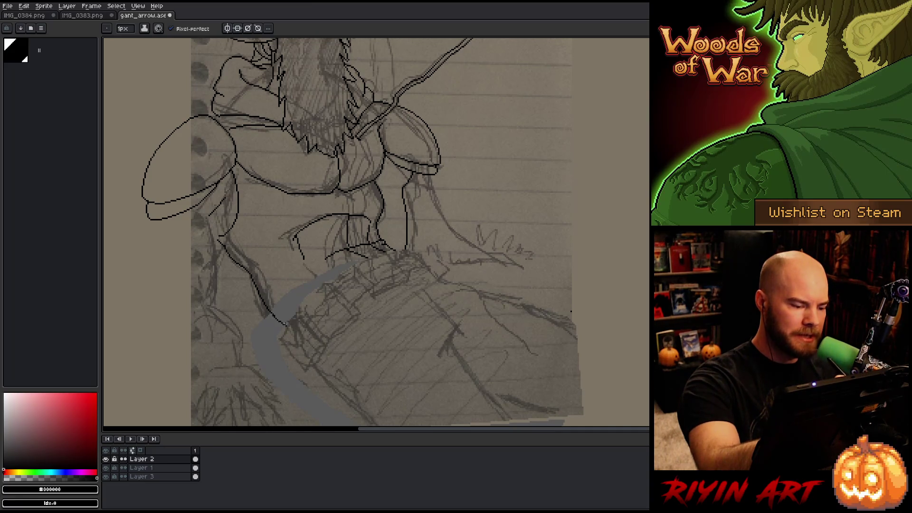
pyautogui.press('shift')
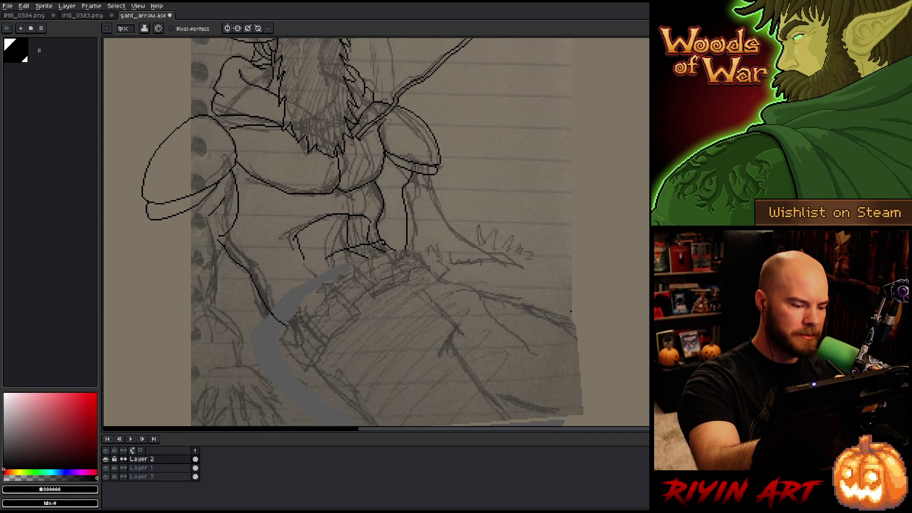
pyautogui.press('shift')
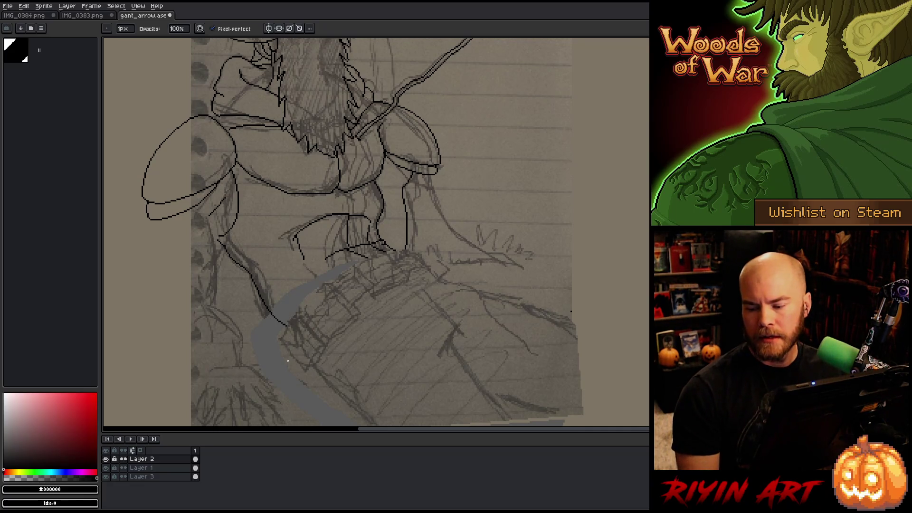
pyautogui.moveTo(383, 271)
pyautogui.mouseDown()
pyautogui.moveTo(357, 298)
pyautogui.moveTo(356, 282)
pyautogui.mouseUp()
pyautogui.press('space')
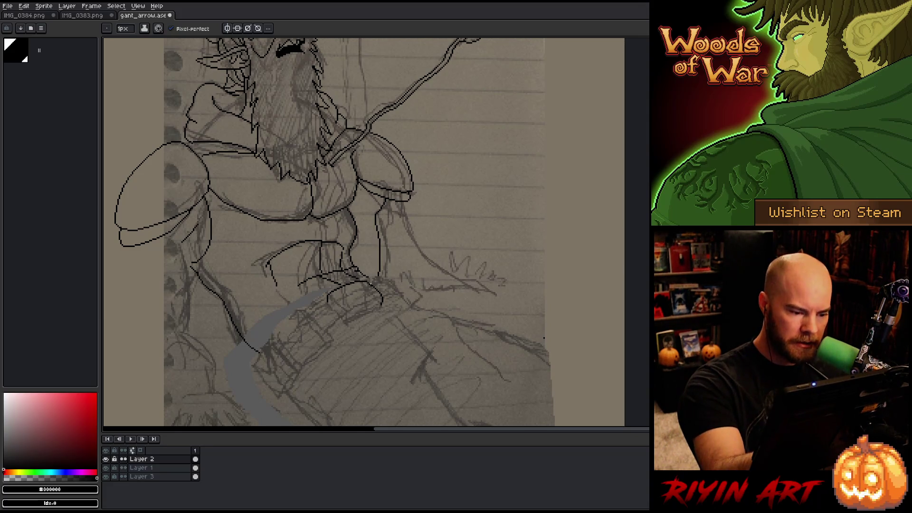
pyautogui.press('b')
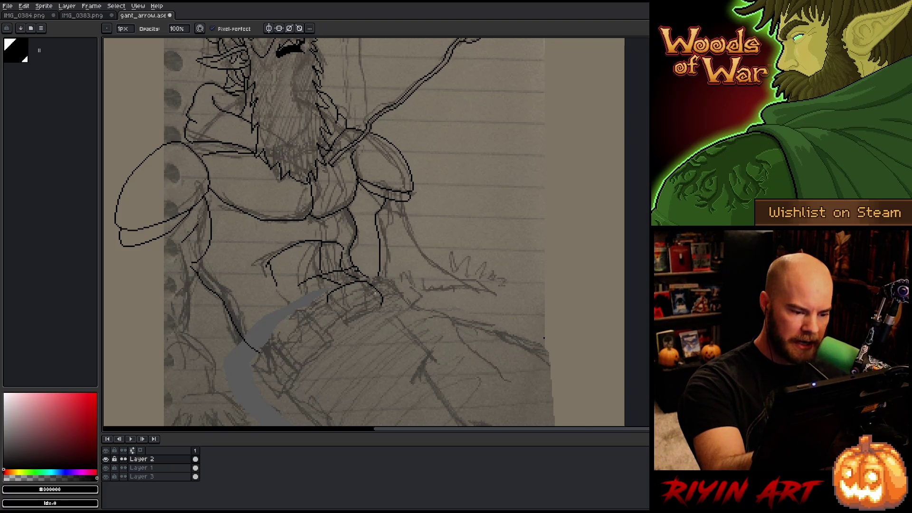
# Draw the lower edge and lower-left side of the belt pouch box.
pyautogui.press('e')
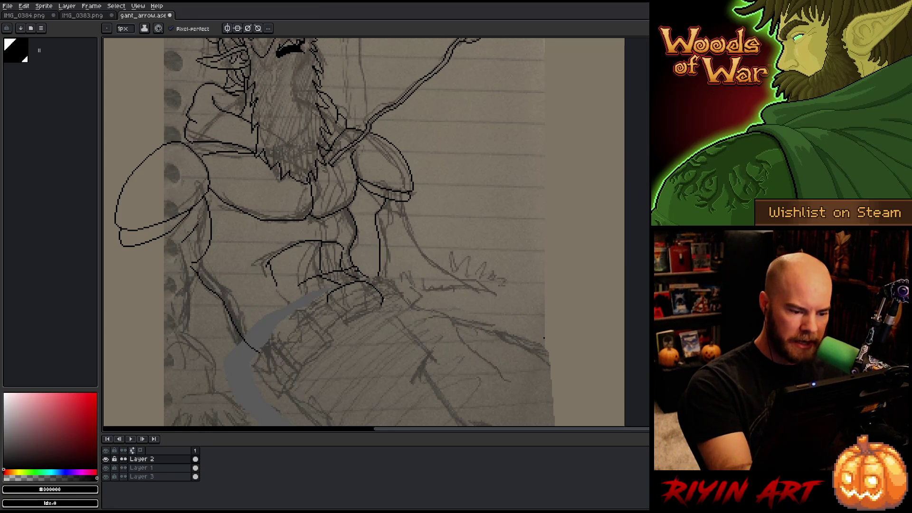
pyautogui.press('b')
pyautogui.press('e')
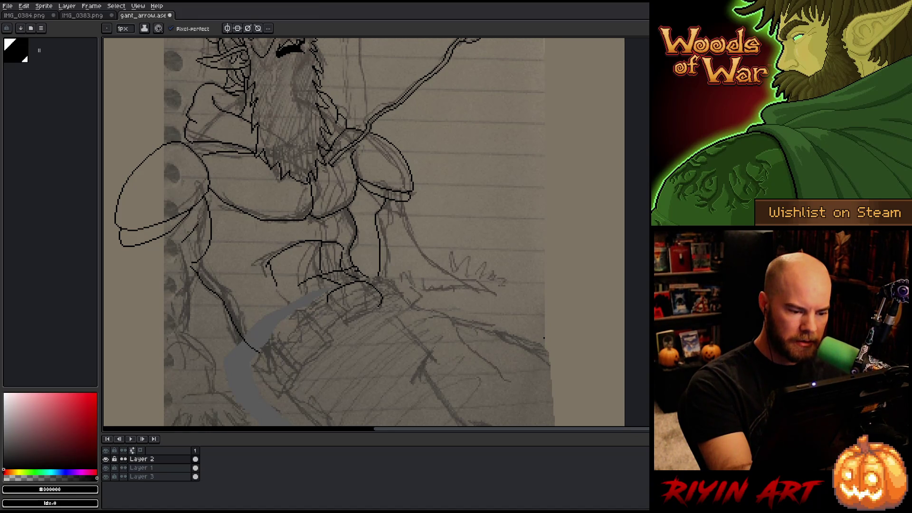
pyautogui.moveTo(378, 306); pyautogui.dragTo(346, 322)
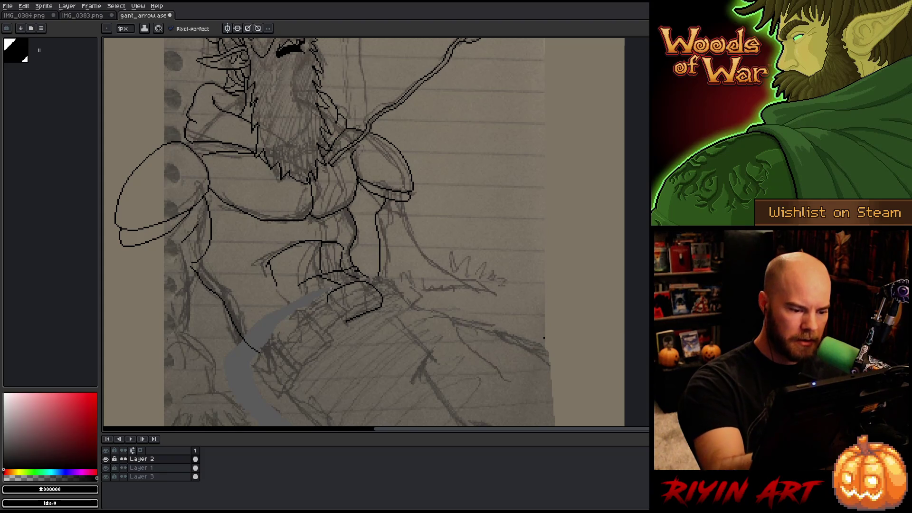
pyautogui.moveTo(345, 320); pyautogui.dragTo(327, 303)
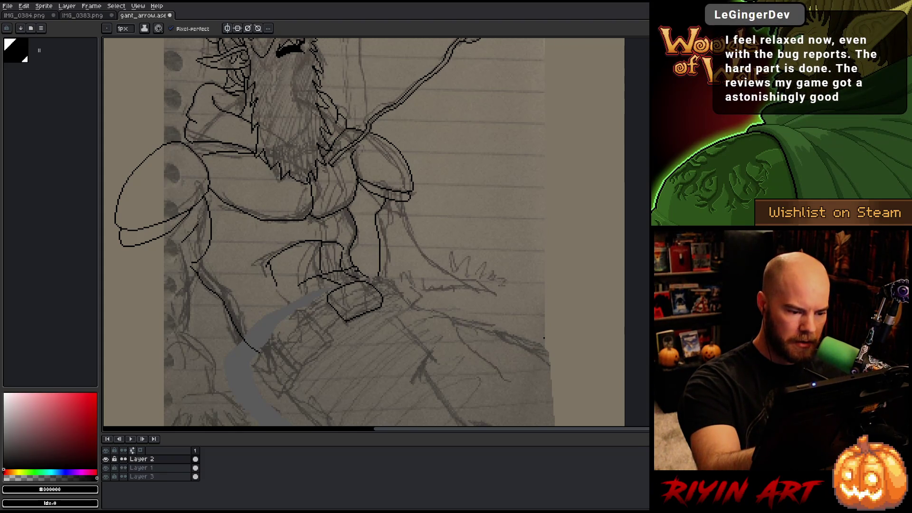
# Lasso the pouch outline and shift it slightly up and left.
pyautogui.press('Tab')
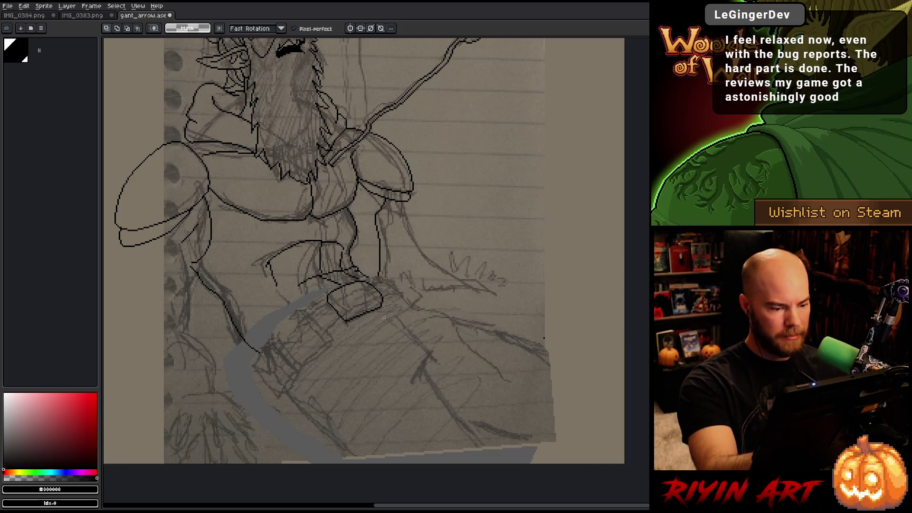
pyautogui.moveTo(379, 300)
pyautogui.mouseDown()
pyautogui.moveTo(338, 314)
pyautogui.moveTo(387, 309)
pyautogui.mouseUp()
pyautogui.hotkey('ctrl', 'd')
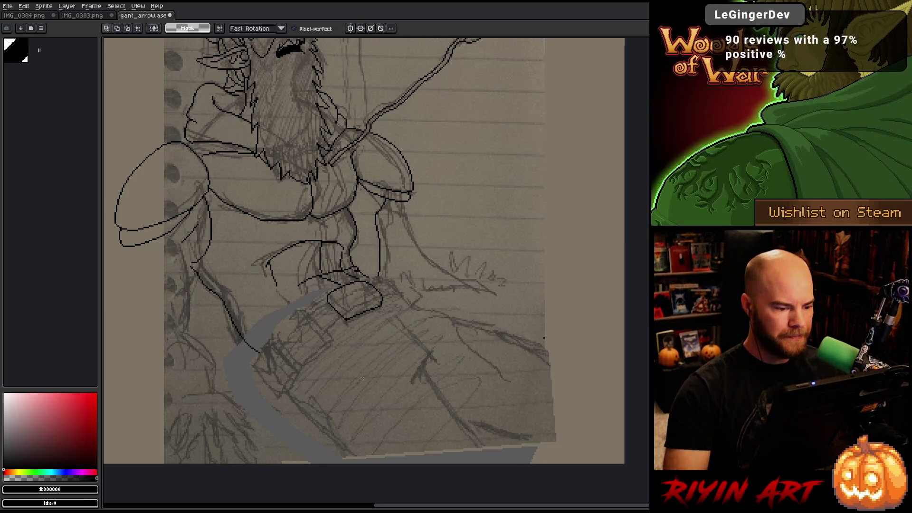
pyautogui.press('b')
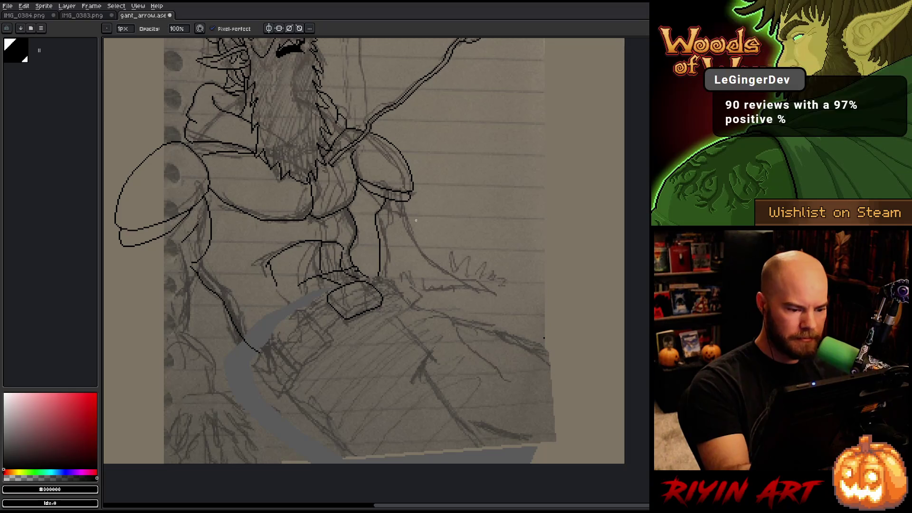
pyautogui.press('e')
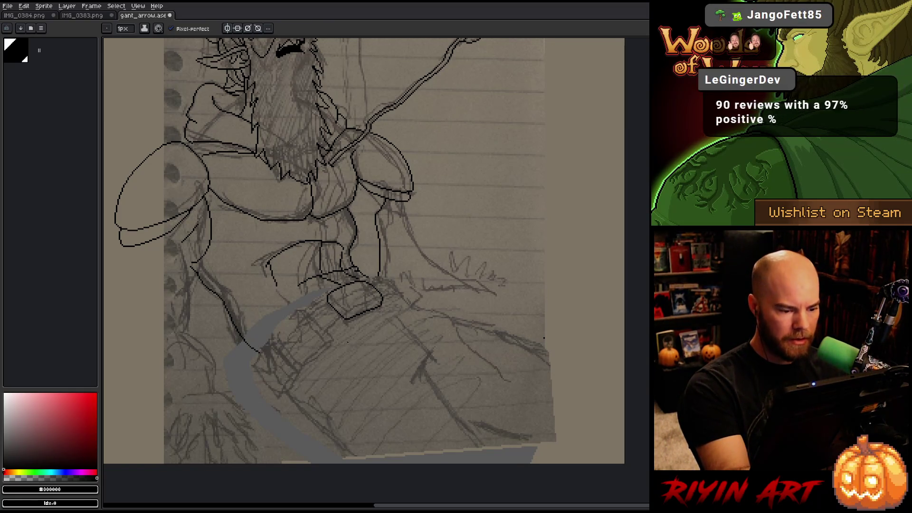
pyautogui.press('q')
pyautogui.moveTo(378, 281); pyautogui.dragTo(382, 321)
pyautogui.moveTo(363, 280)
pyautogui.mouseDown()
pyautogui.moveTo(348, 283)
pyautogui.moveTo(340, 330)
pyautogui.moveTo(352, 347)
pyautogui.mouseUp()
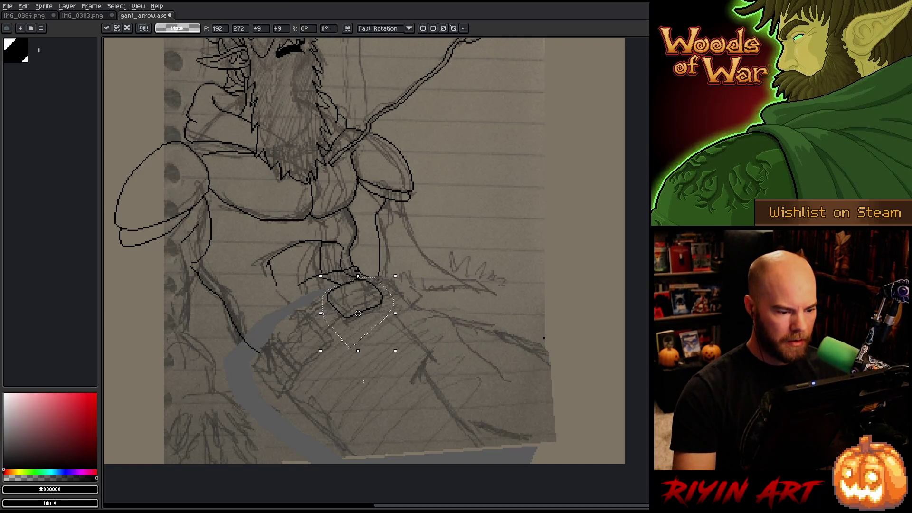
pyautogui.moveTo(358, 313); pyautogui.dragTo(356, 312)
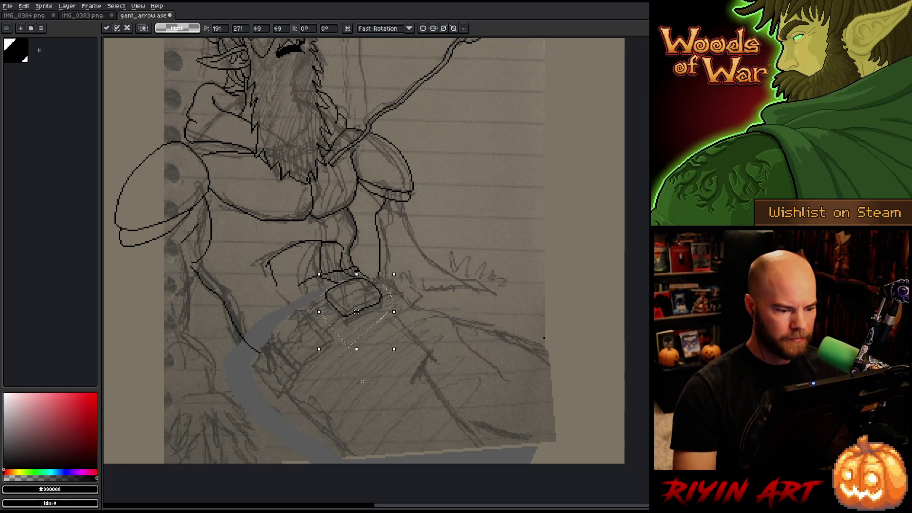
pyautogui.hotkey('ctrl', 'd')
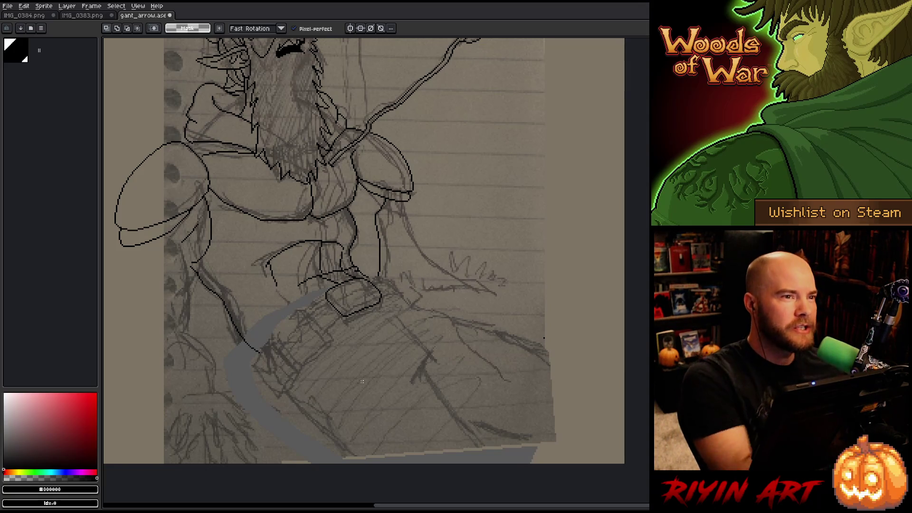
# Draw a strap line below the pouch.
pyautogui.press('b')
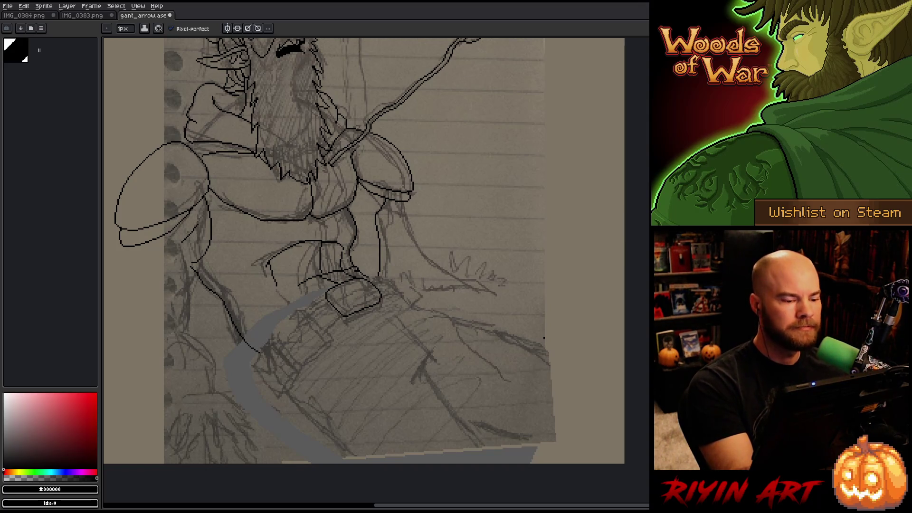
pyautogui.moveTo(304, 311); pyautogui.dragTo(333, 338)
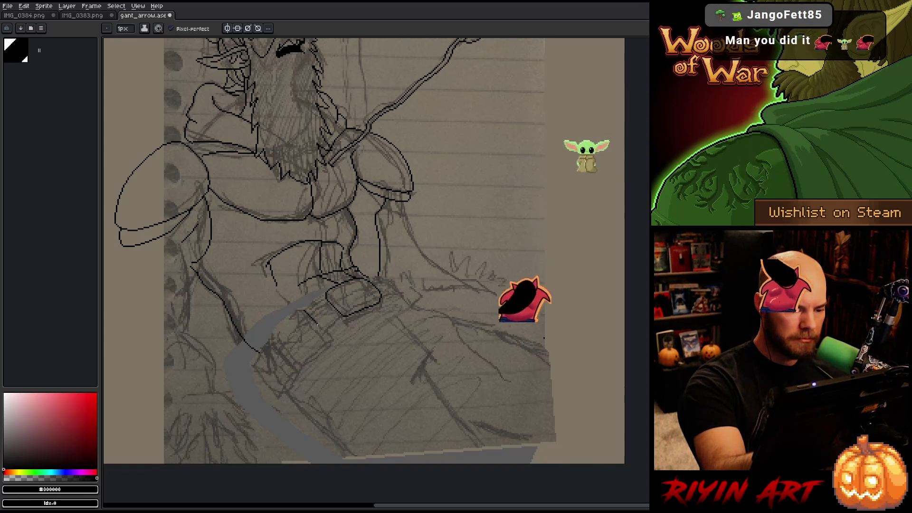
pyautogui.press('e')
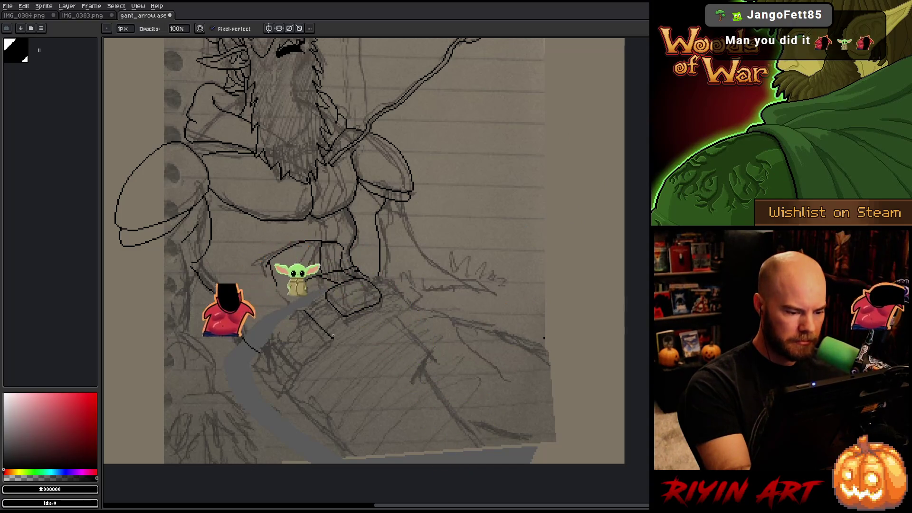
# Draw a strap running down-left from the pouch.
pyautogui.press('b')
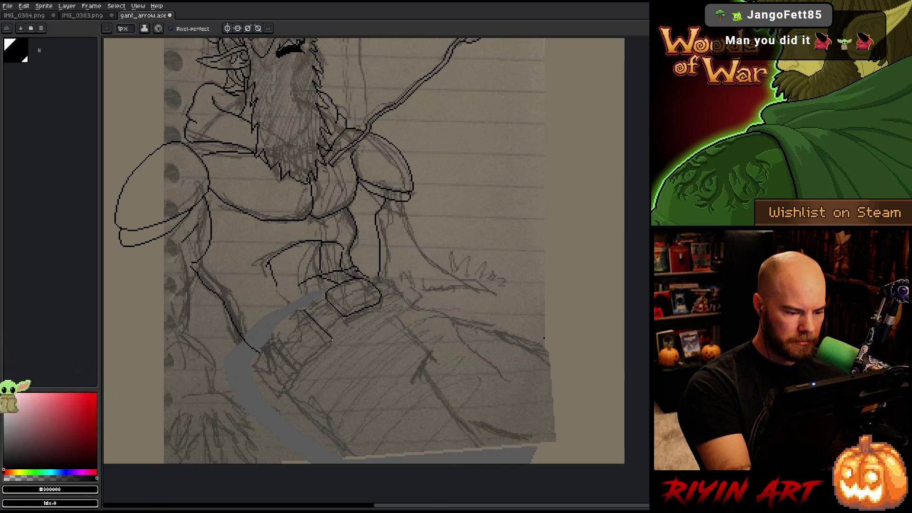
pyautogui.moveTo(331, 339); pyautogui.dragTo(300, 365)
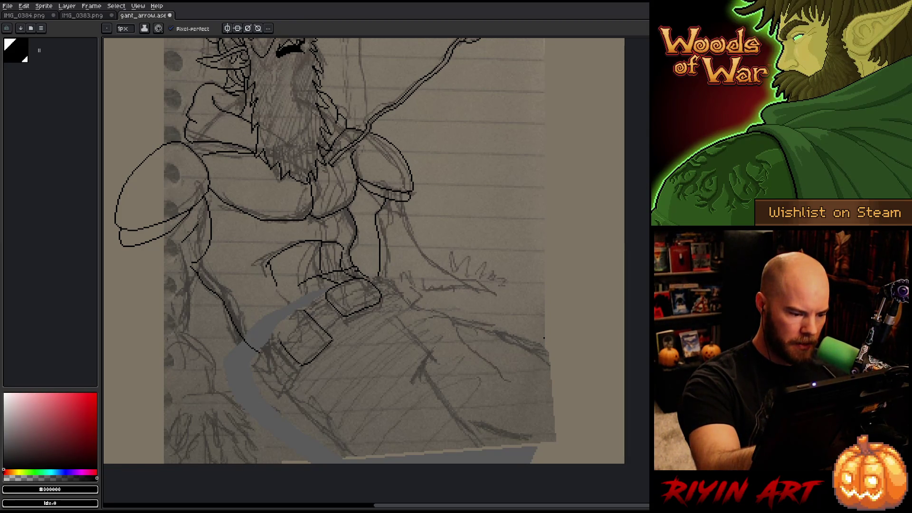
pyautogui.press('e')
pyautogui.press('b')
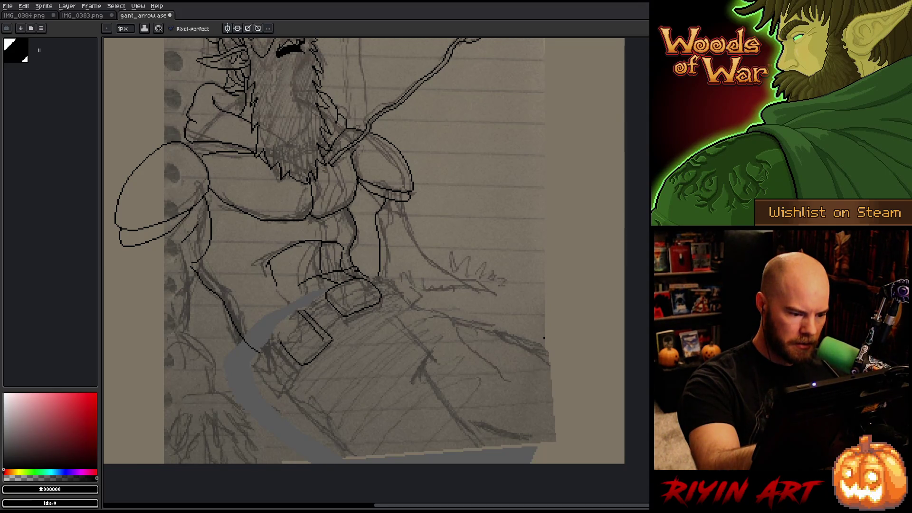
# Make a rectangular selection on a small piece of the strap, then deselect.
pyautogui.press('m')
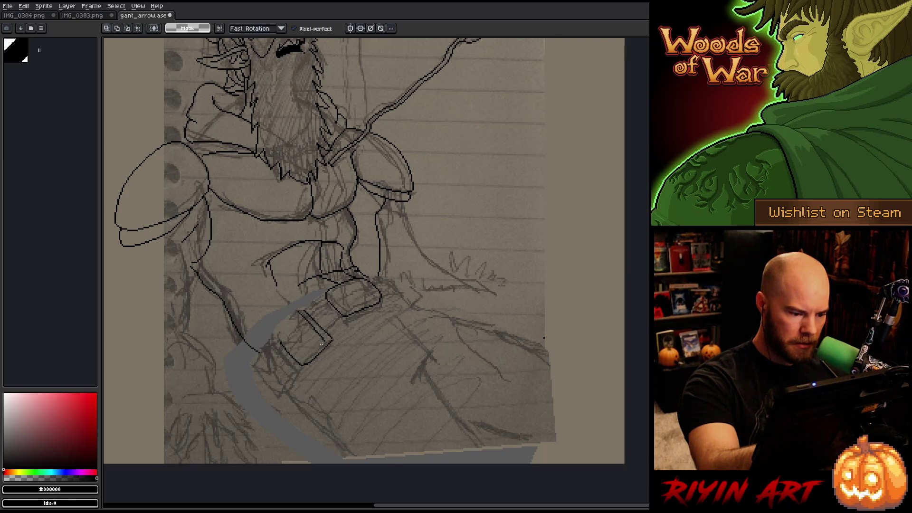
pyautogui.moveTo(310, 325); pyautogui.dragTo(329, 344)
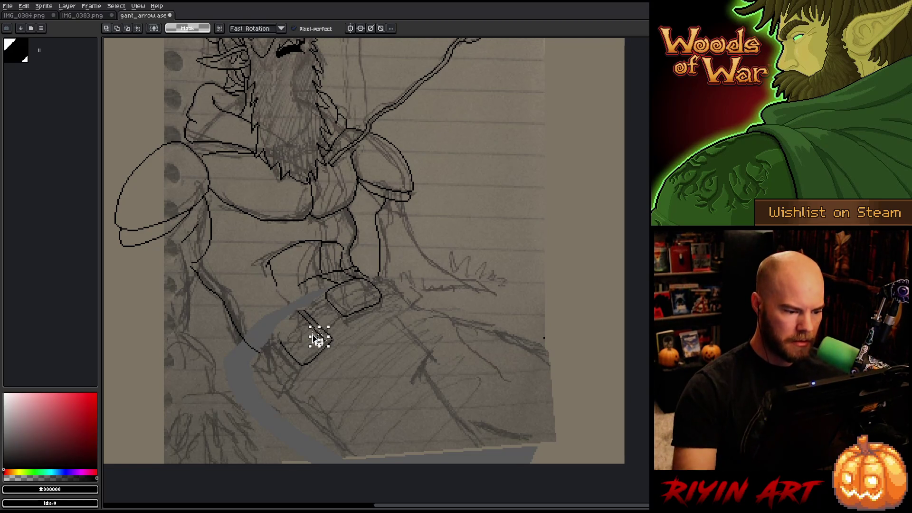
pyautogui.click(319, 336)
pyautogui.hotkey('ctrl', 'd')
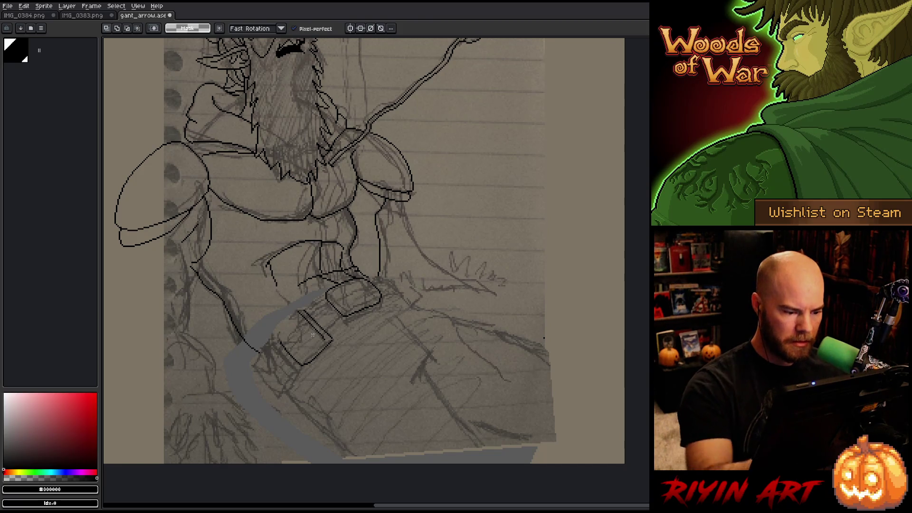
pyautogui.press('b')
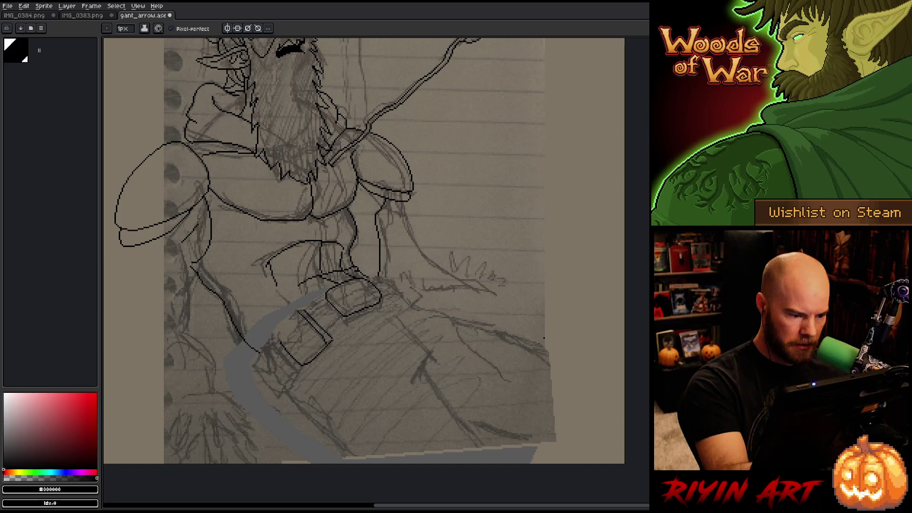
# Alternate pencil and eraser to draw the pouch flap and a small round button.
pyautogui.press('e')
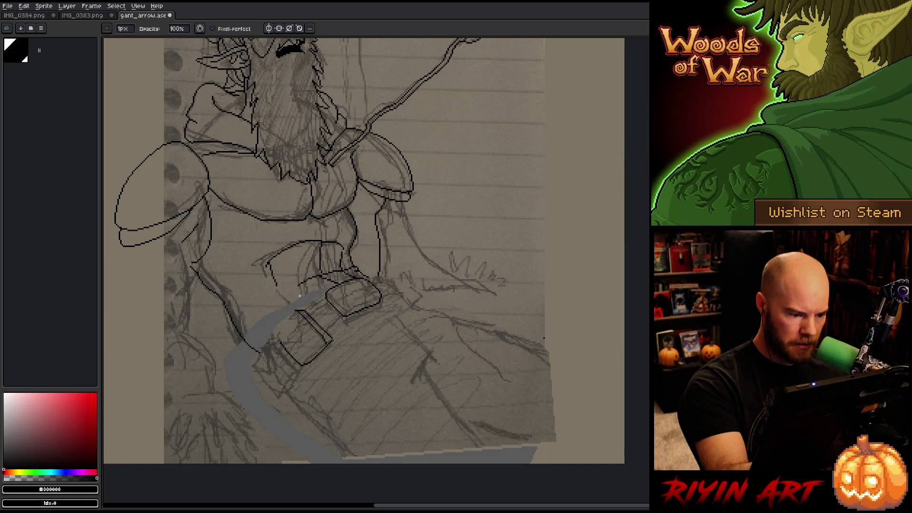
pyautogui.press('b')
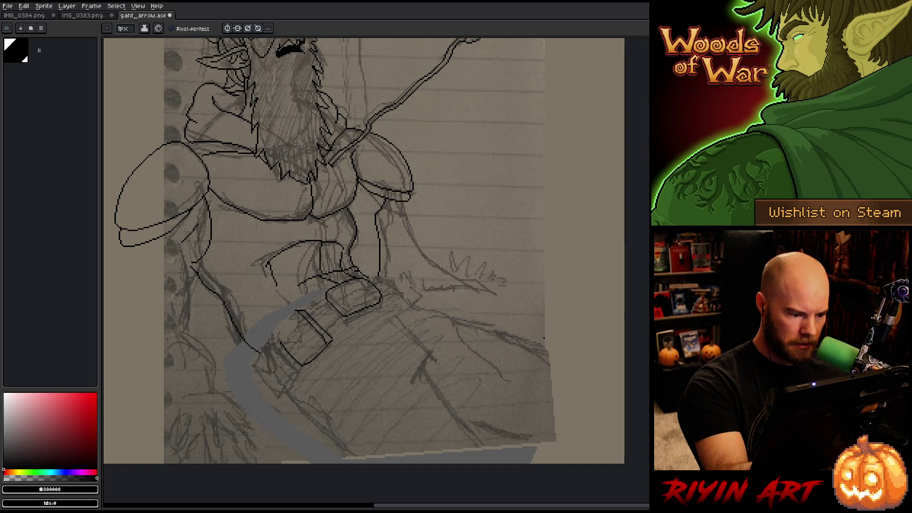
pyautogui.press('e')
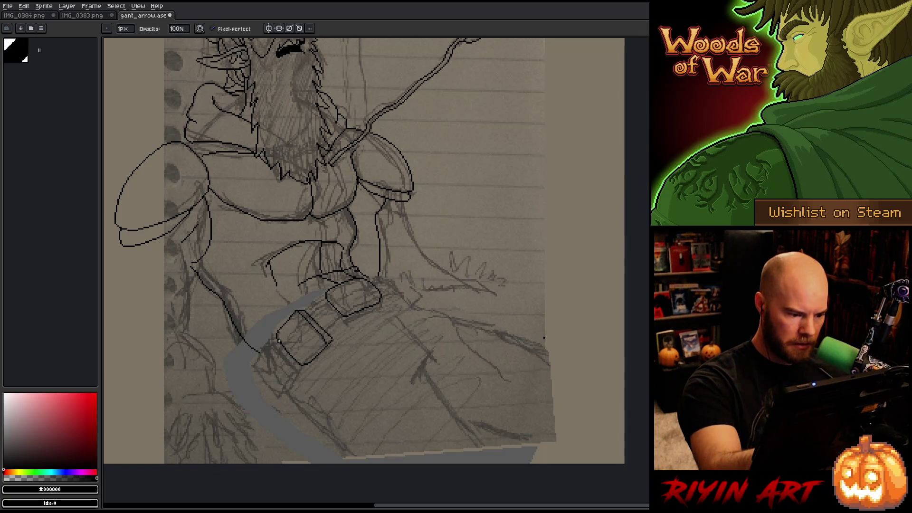
pyautogui.press('b')
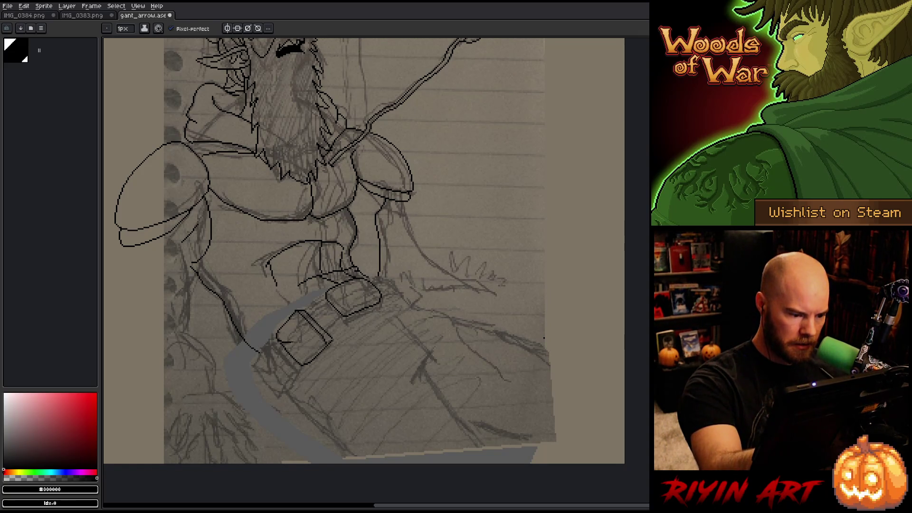
pyautogui.press('e')
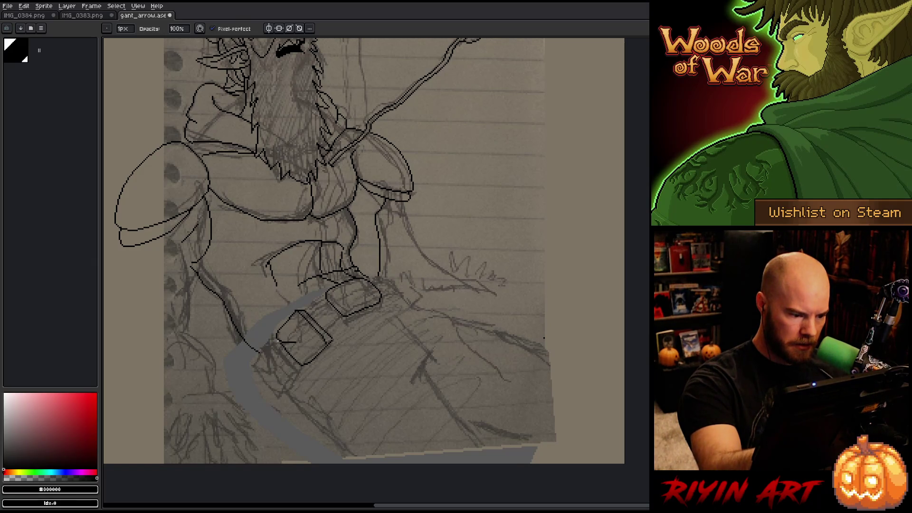
pyautogui.press('b')
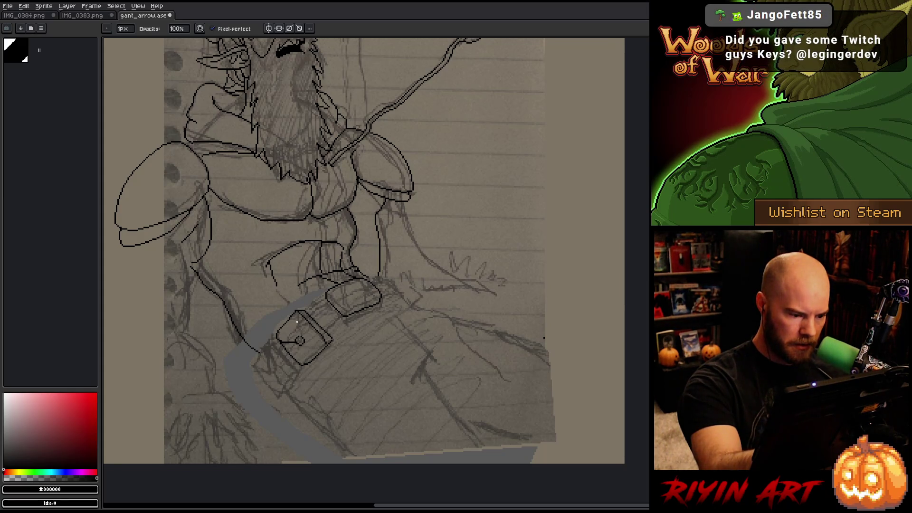
pyautogui.press('e')
pyautogui.press('m')
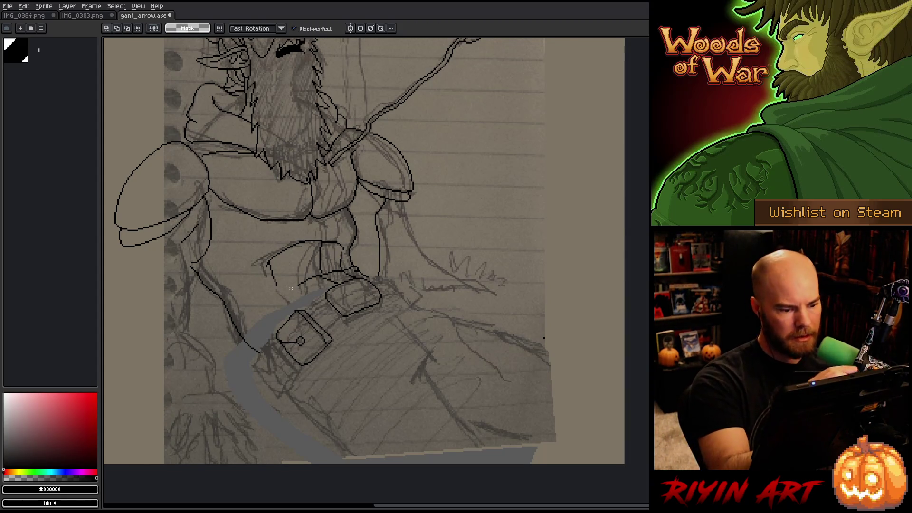
# Try a short line below the pouch's lower-left corner, then undo it.
pyautogui.press('b')
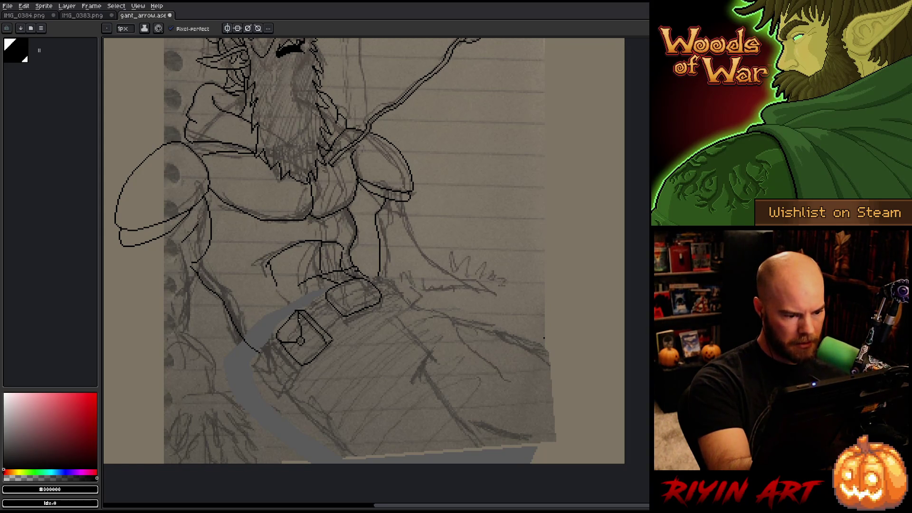
pyautogui.press('b')
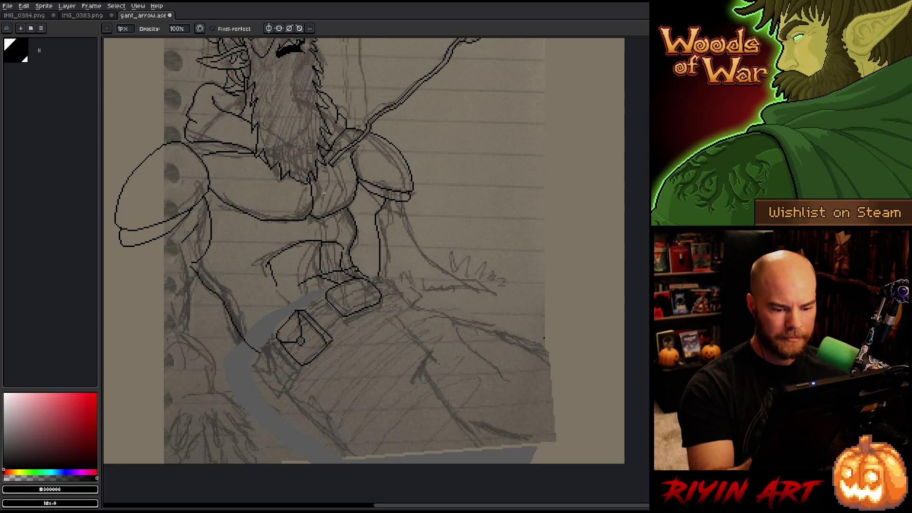
pyautogui.press('e')
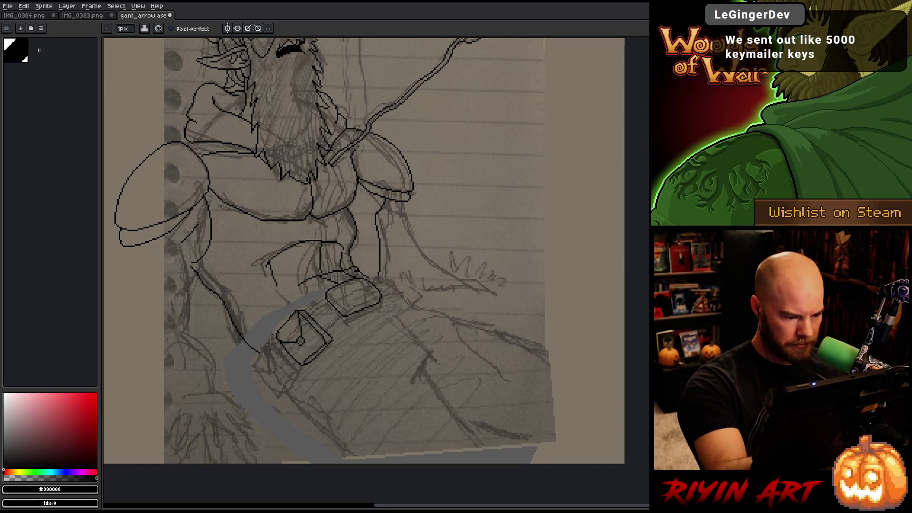
pyautogui.moveTo(272, 344)
pyautogui.mouseDown()
pyautogui.moveTo(284, 357)
pyautogui.moveTo(262, 360)
pyautogui.moveTo(262, 349)
pyautogui.moveTo(268, 372)
pyautogui.mouseUp()
pyautogui.hotkey('ctrl', 'z')
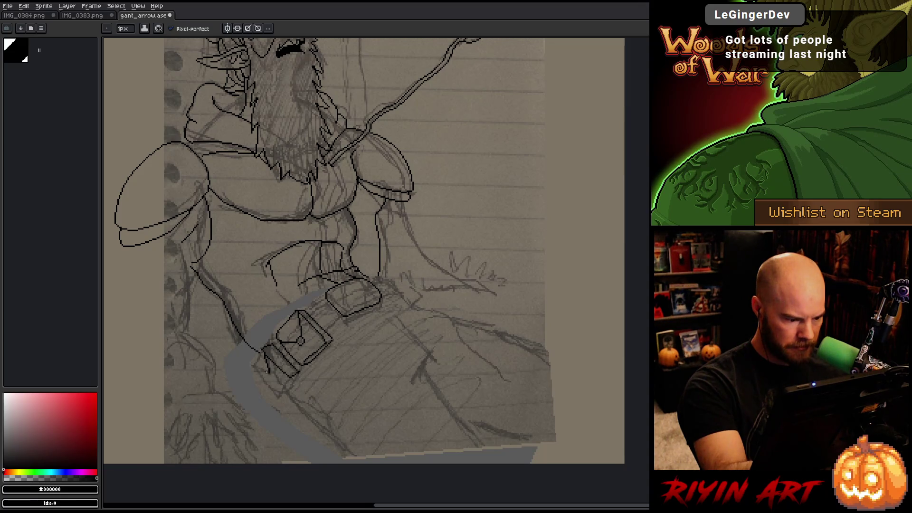
# Try another line down from the pouch's lower-left corner and undo it.
pyautogui.press('e')
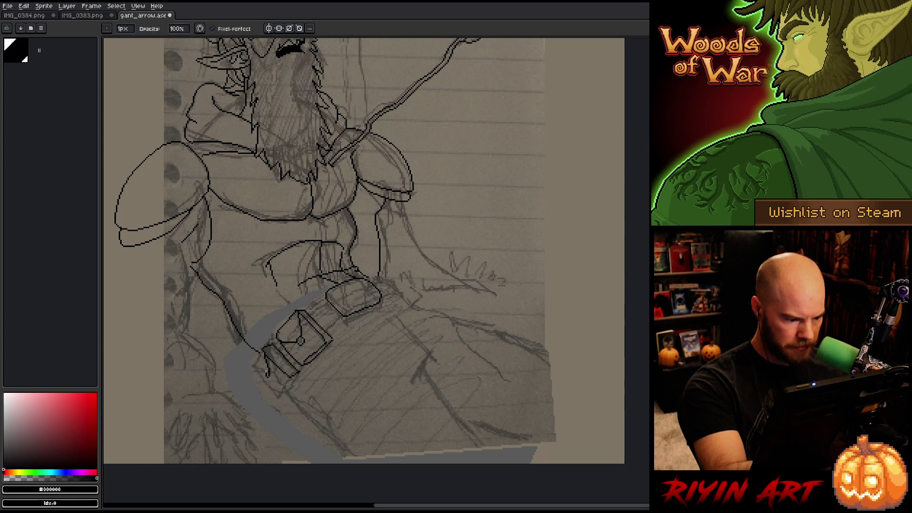
pyautogui.press('b')
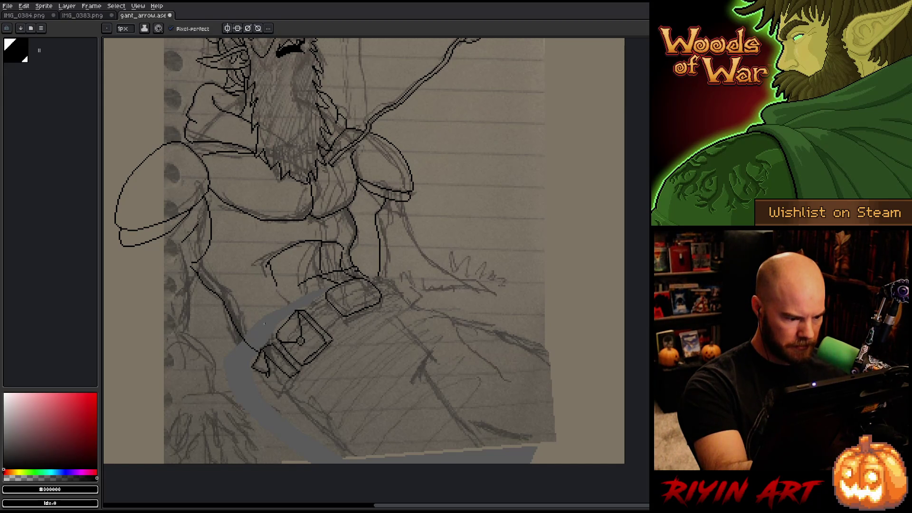
pyautogui.press('e')
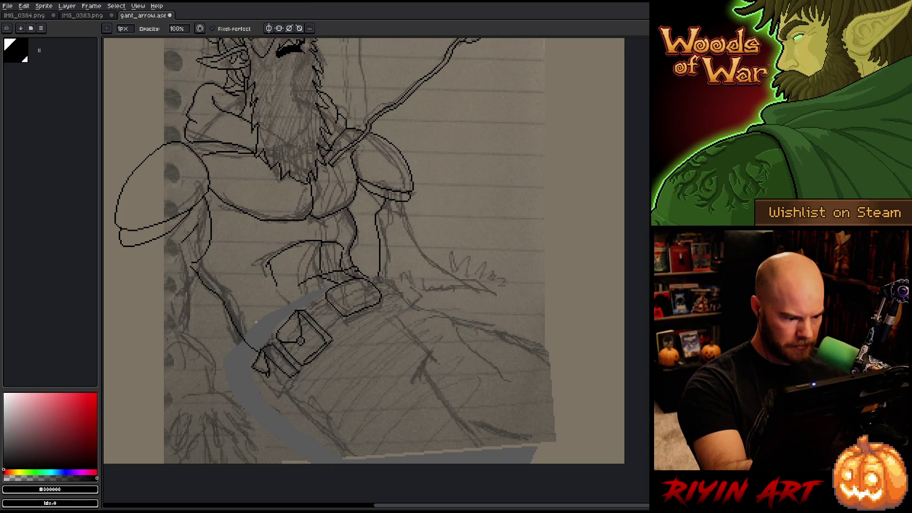
pyautogui.press('b')
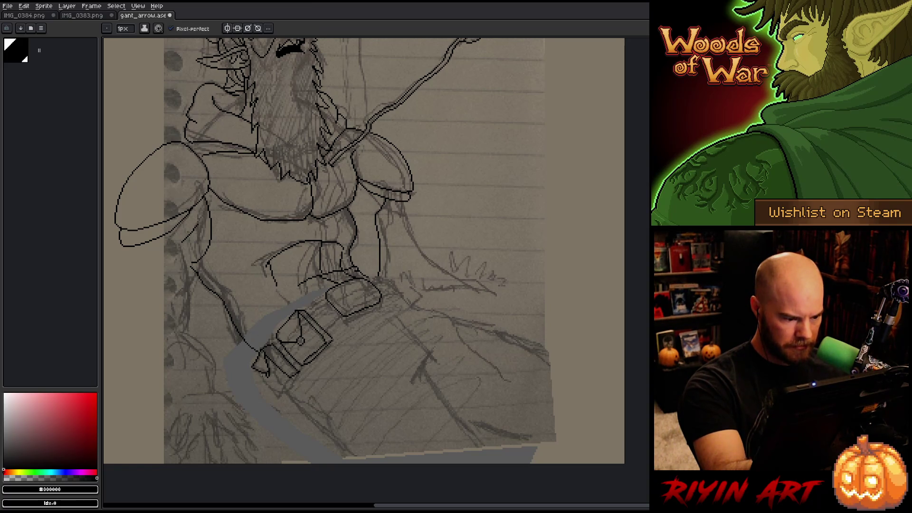
pyautogui.moveTo(261, 372); pyautogui.dragTo(275, 394)
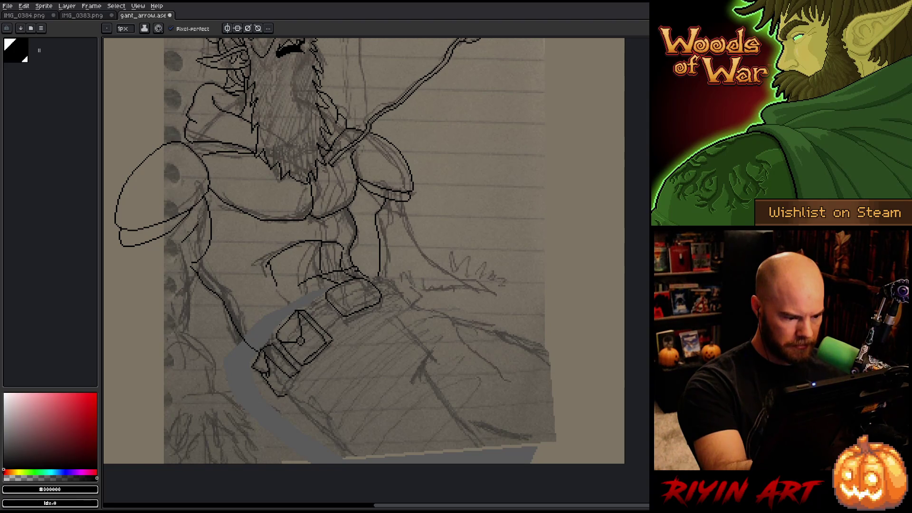
pyautogui.hotkey('ctrl', 'z')
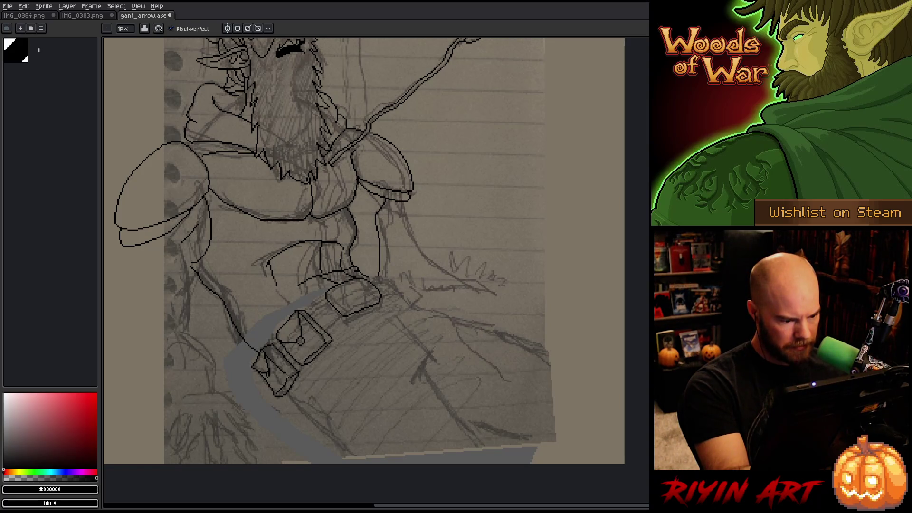
# Reshape the pouch flap into a point and outline a small box beneath it.
pyautogui.press('e')
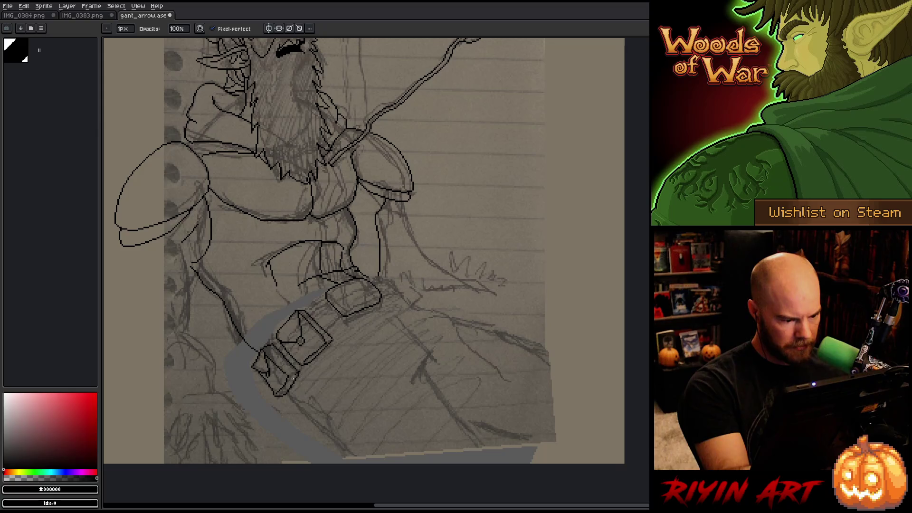
pyautogui.press('b')
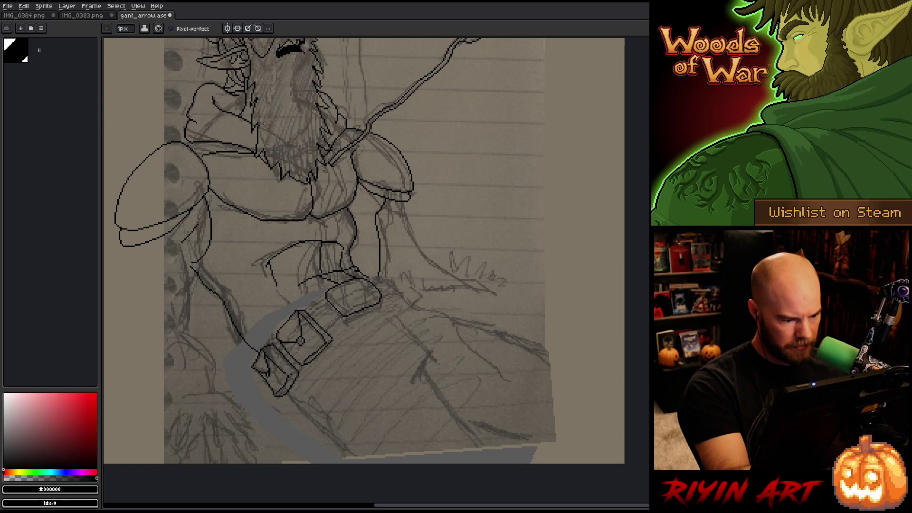
pyautogui.press('e')
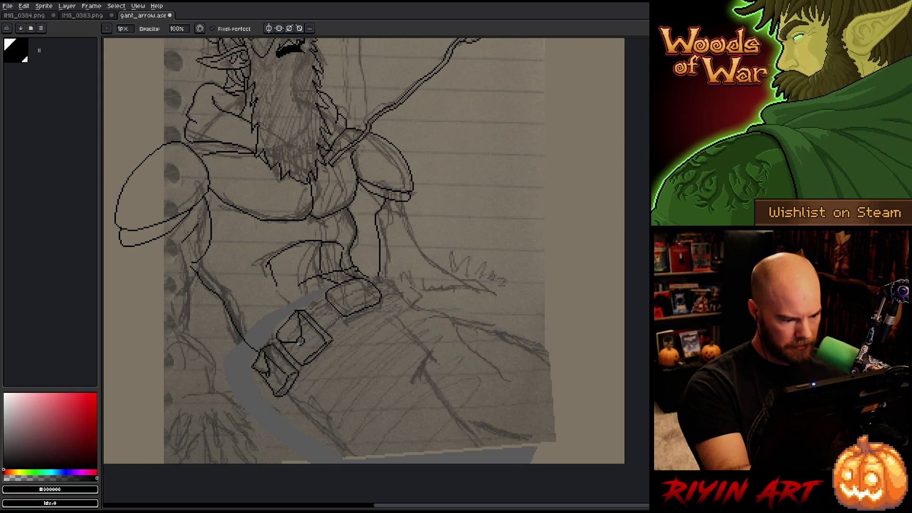
pyautogui.press('b')
pyautogui.press('e')
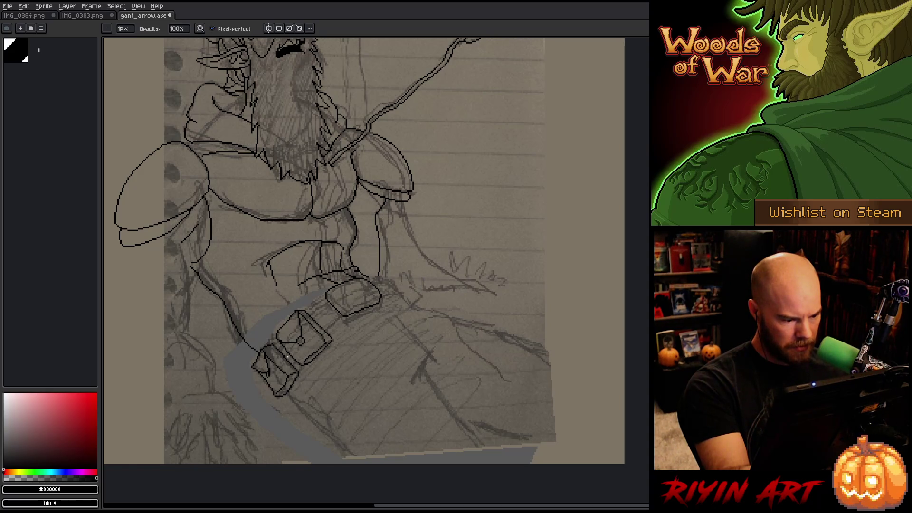
pyautogui.press('b')
pyautogui.press('e')
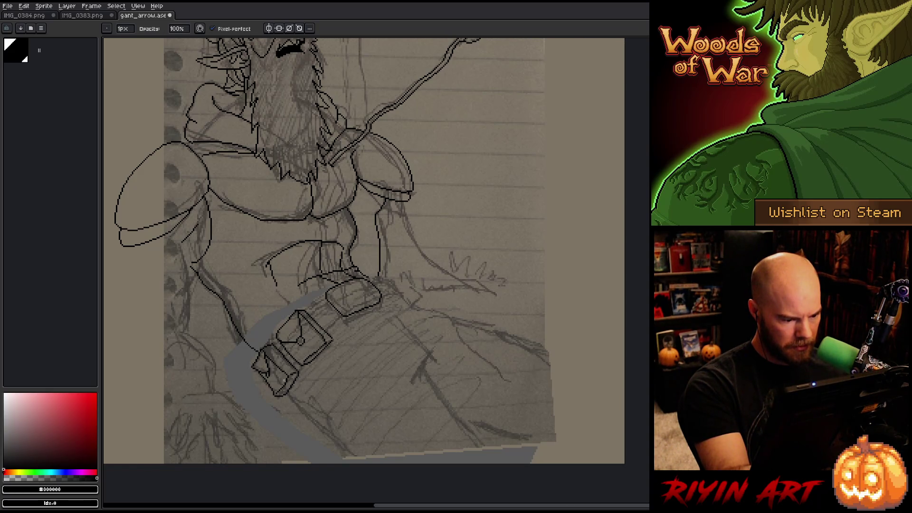
pyautogui.press('b')
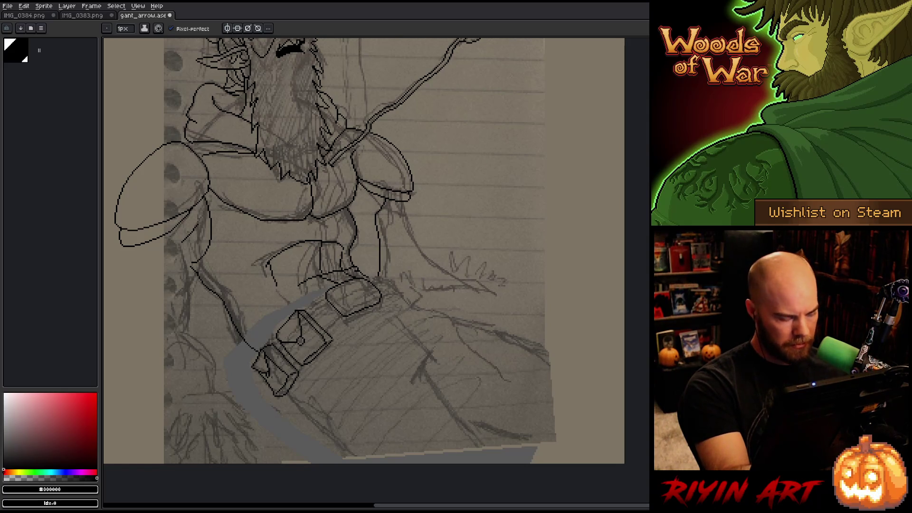
# Make and clear a small rectangular selection at the lower pouch, then view the head again.
pyautogui.press('m')
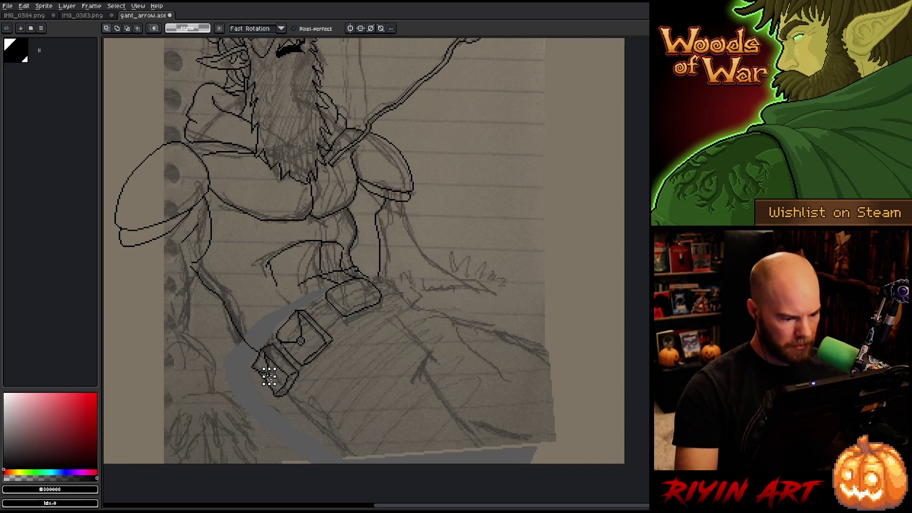
pyautogui.moveTo(264, 367); pyautogui.dragTo(277, 383)
pyautogui.hotkey('ctrl', 'd')
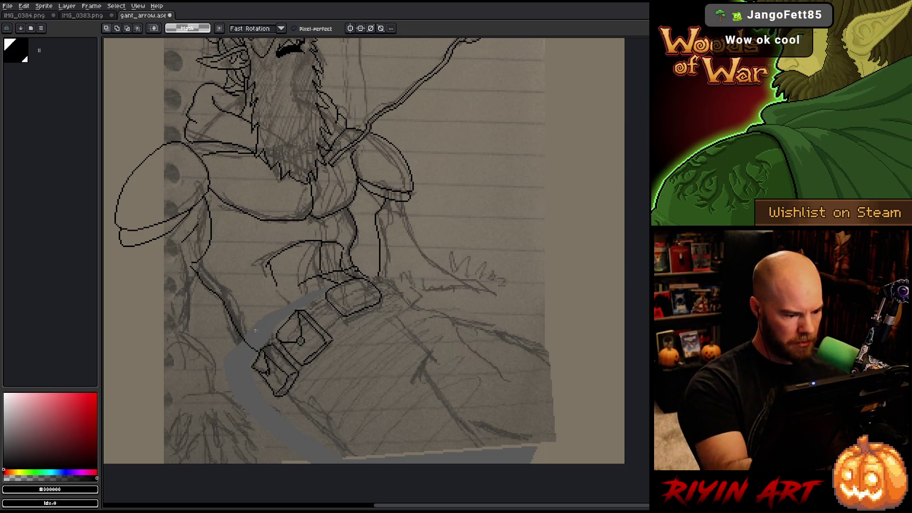
pyautogui.press('b')
pyautogui.press('e')
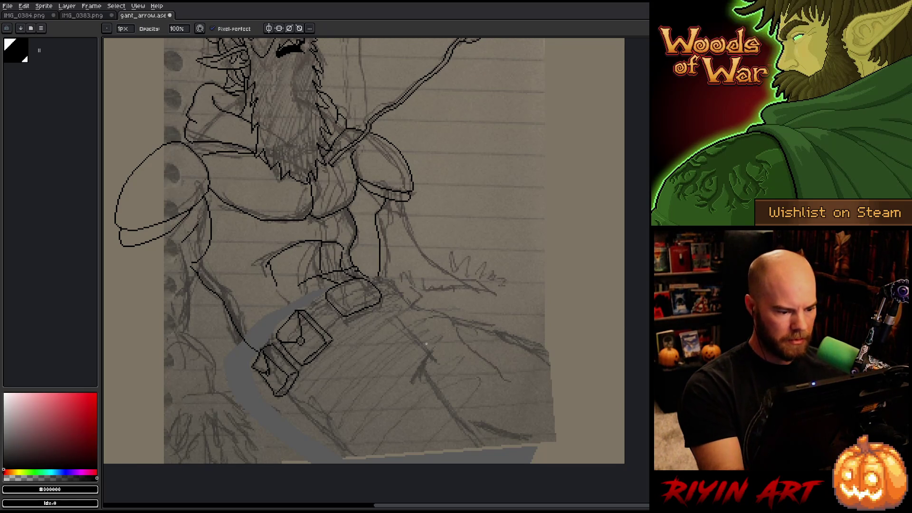
pyautogui.moveTo(421, 313); pyautogui.dragTo(415, 363)
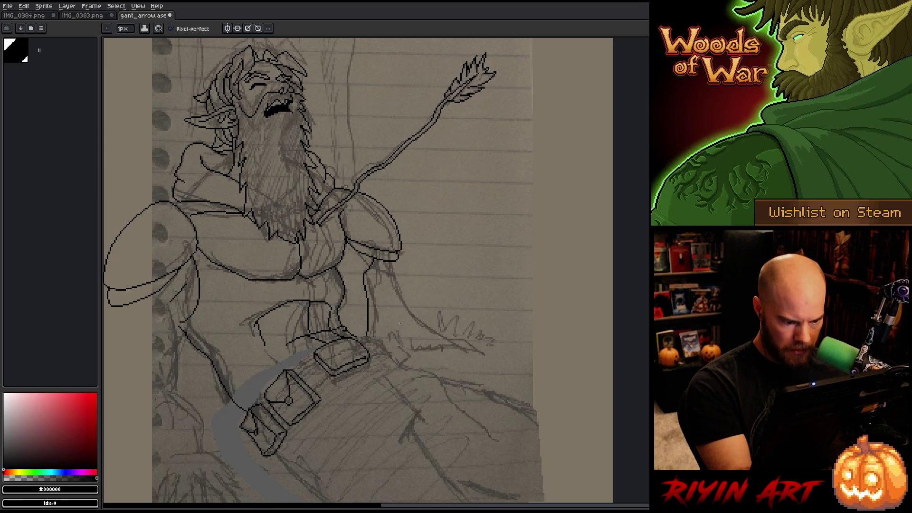
# Extend the lower torso with a short 1px line running down-right toward the belt.
pyautogui.press('e')
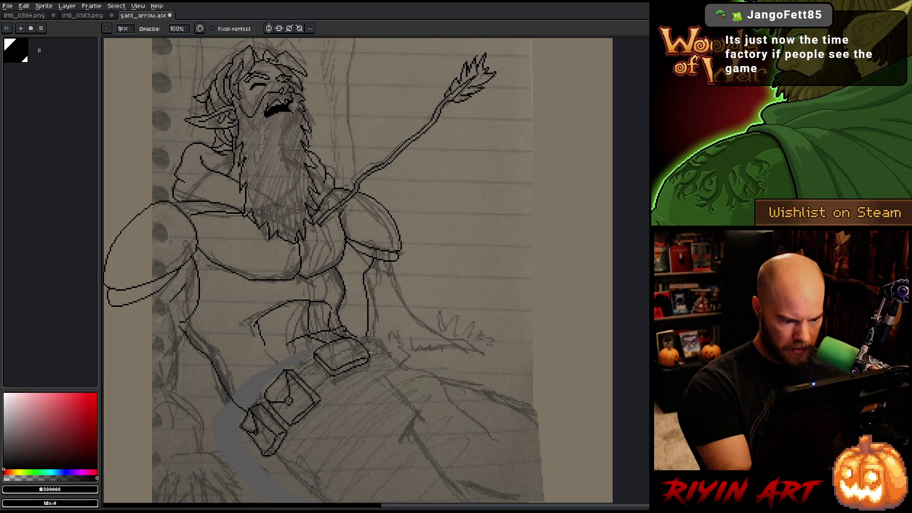
pyautogui.press('b')
pyautogui.press('e')
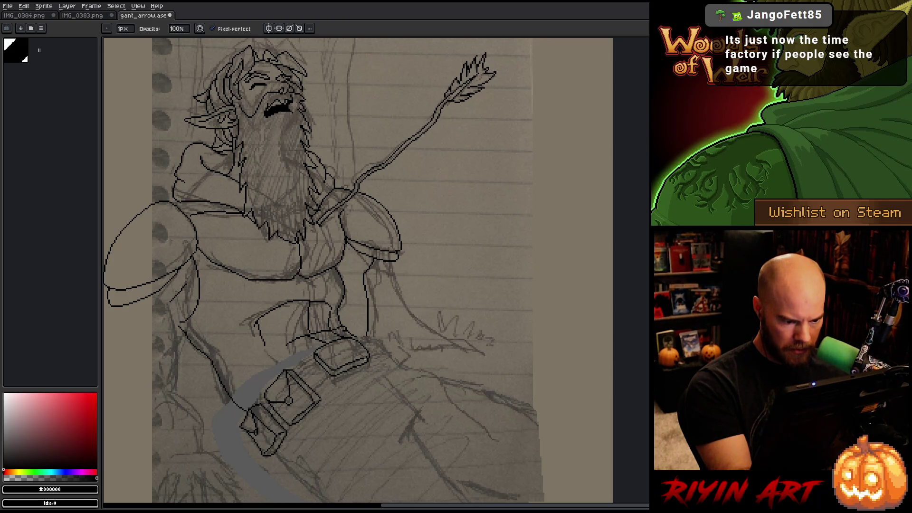
pyautogui.press('b')
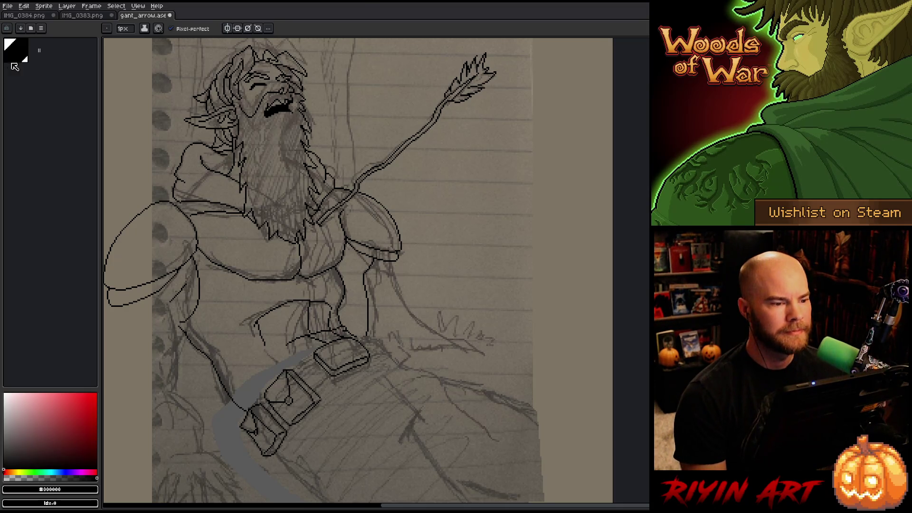
pyautogui.scroll(1, 275, 397)
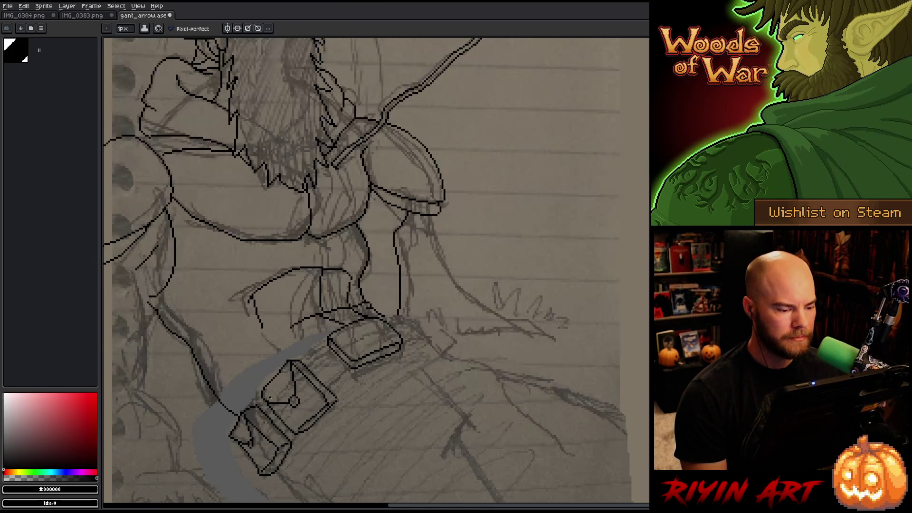
pyautogui.scroll(-2, 274, 397)
pyautogui.scroll(1, 256, 371)
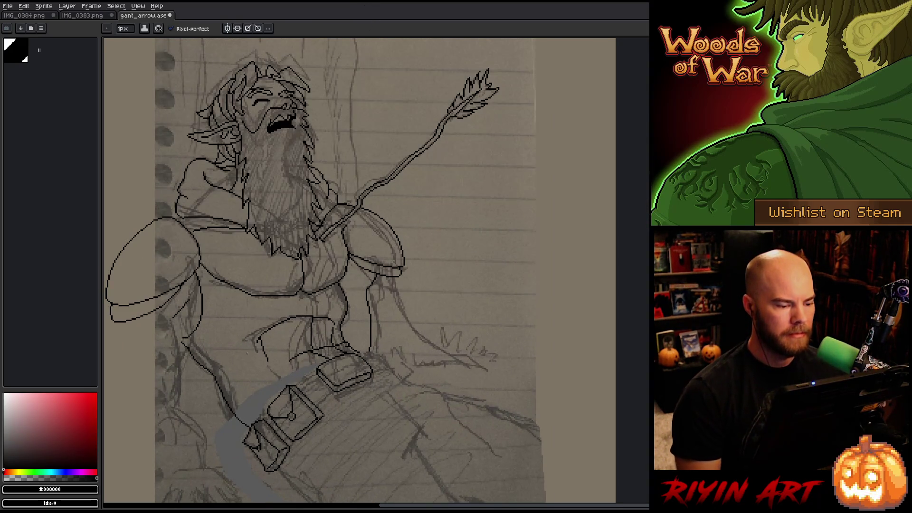
pyautogui.press('e')
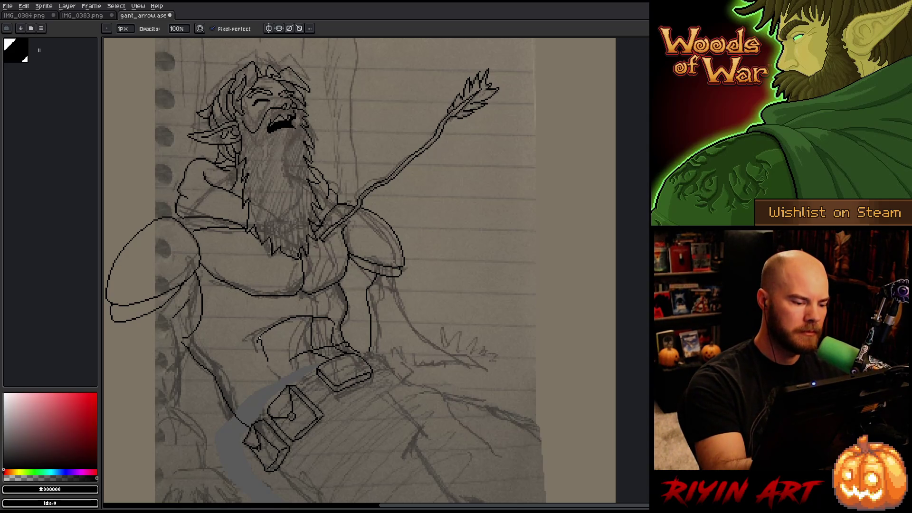
pyautogui.press('b')
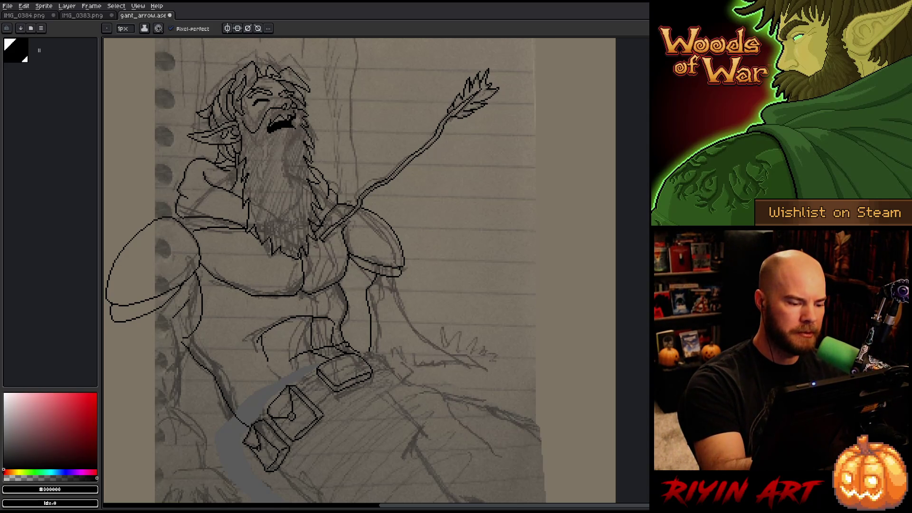
pyautogui.moveTo(267, 362); pyautogui.dragTo(288, 378)
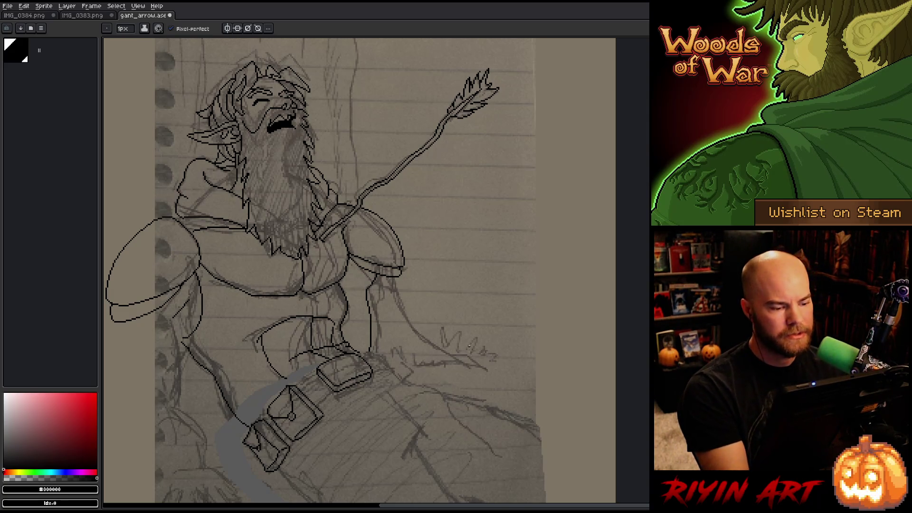
pyautogui.press('m')
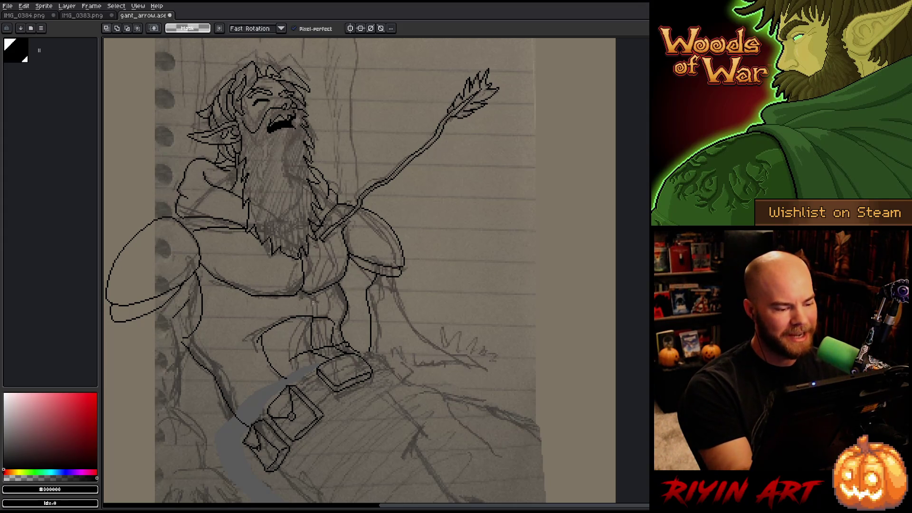
# Lasso the lower-torso lines and move them up about 3 pixels.
pyautogui.moveTo(308, 319)
pyautogui.mouseDown()
pyautogui.moveTo(252, 351)
pyautogui.moveTo(284, 302)
pyautogui.mouseUp()
pyautogui.hotkey('ctrl', 'd')
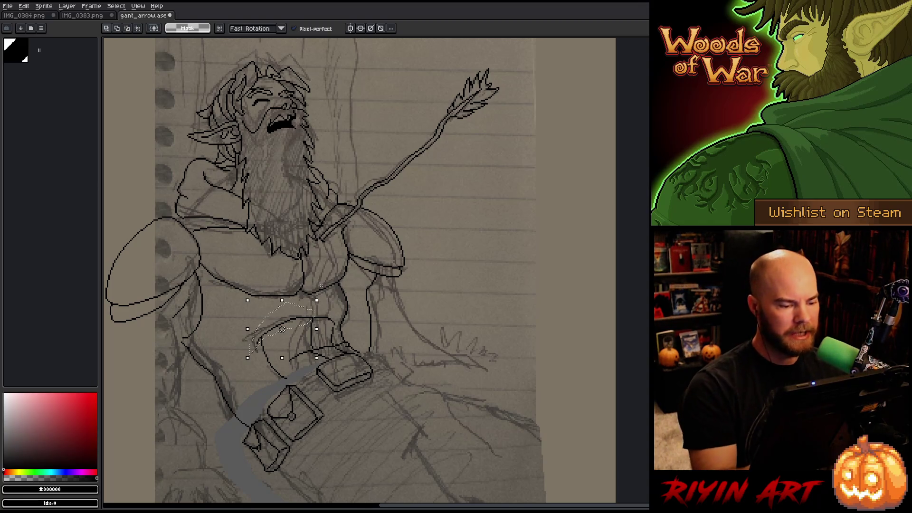
pyautogui.hotkey('ctrl', 'shift', 'd')
pyautogui.hotkey('ctrl', 'd')
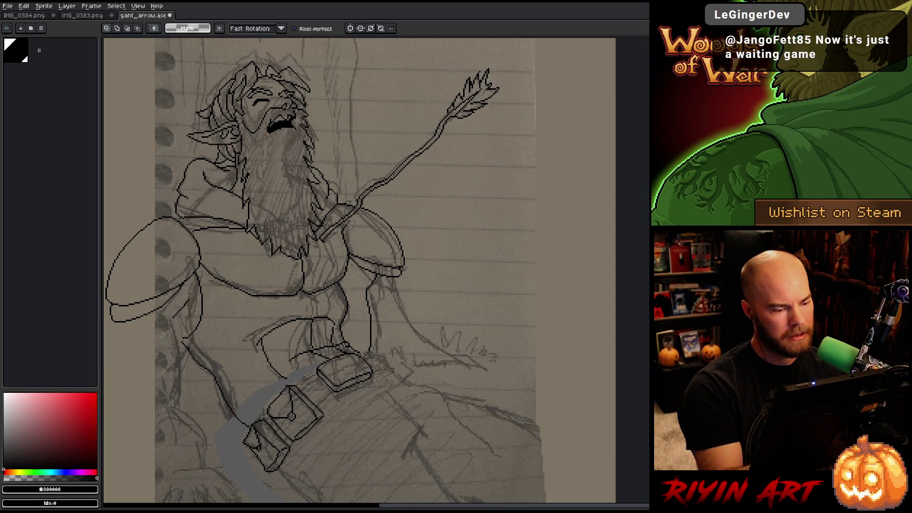
pyautogui.hotkey('ctrl', 'shift', 'd')
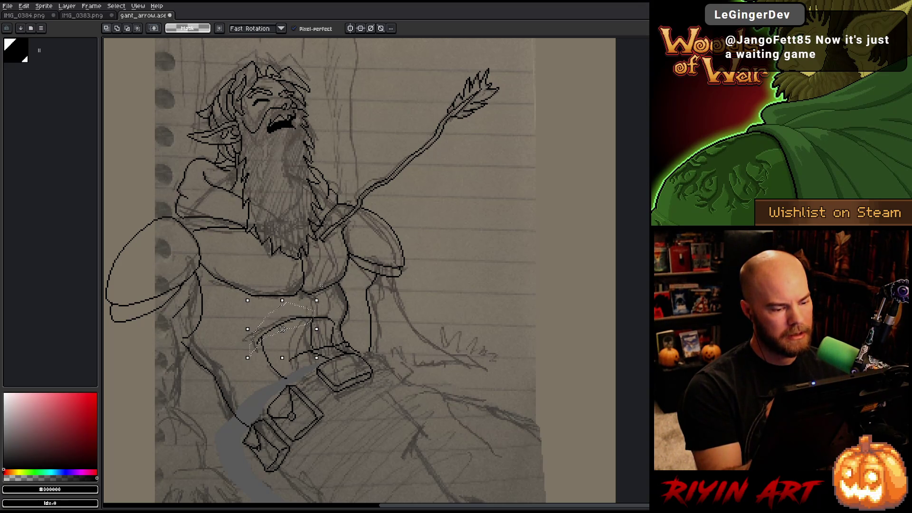
pyautogui.hotkey('ctrl', 'd')
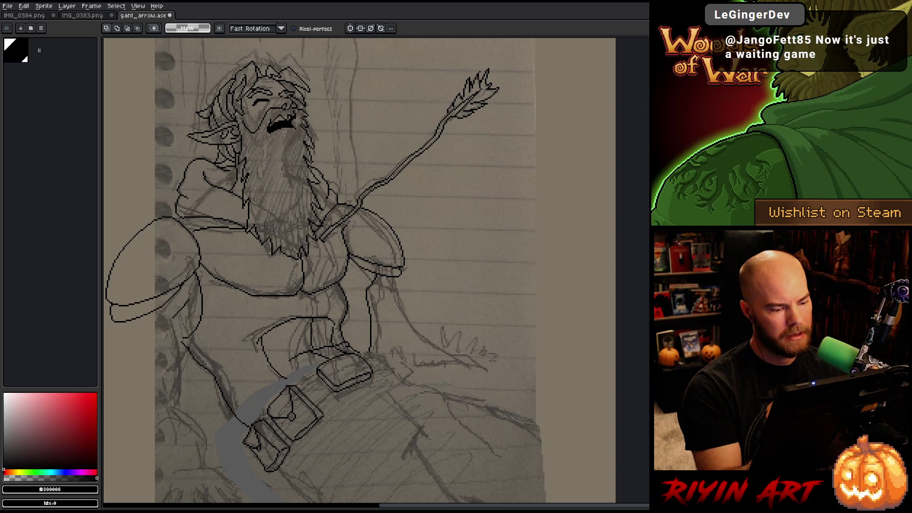
pyautogui.hotkey('ctrl', 'shift', 'd')
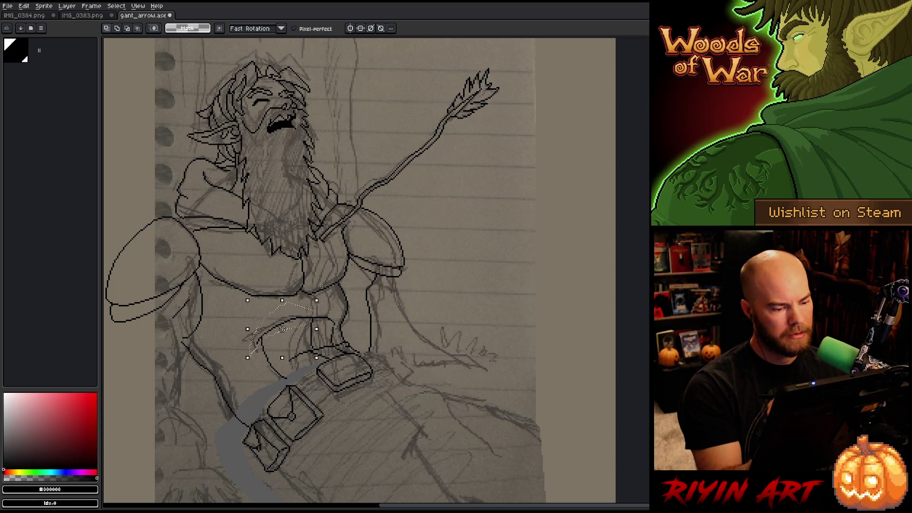
pyautogui.moveTo(282, 329); pyautogui.dragTo(282, 327)
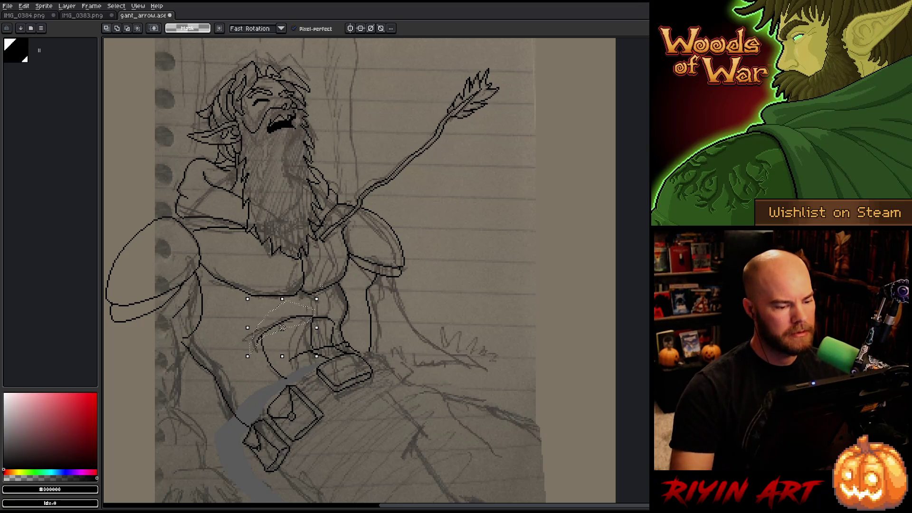
pyautogui.hotkey('ctrl', 'd')
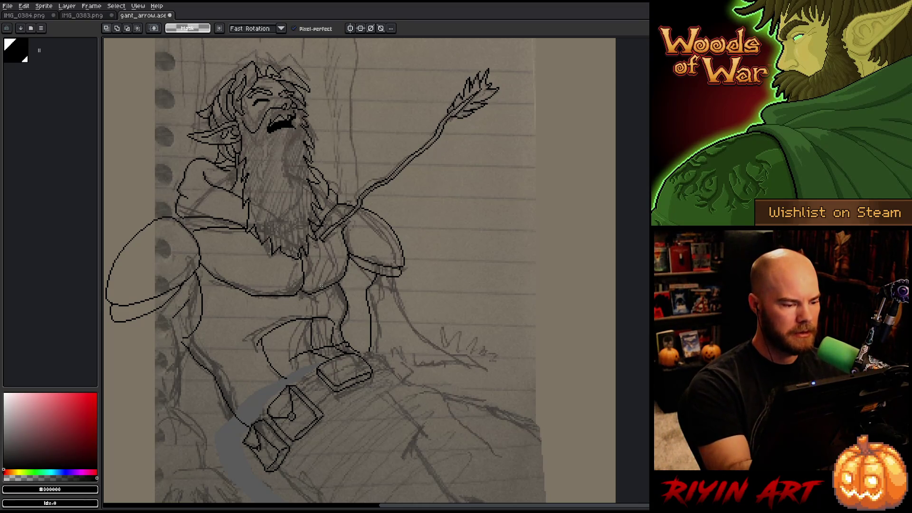
# Select areas over the chest, deselect, and try drawing a new chest line.
pyautogui.moveTo(282, 274)
pyautogui.mouseDown()
pyautogui.moveTo(226, 323)
pyautogui.moveTo(201, 275)
pyautogui.moveTo(249, 256)
pyautogui.mouseUp()
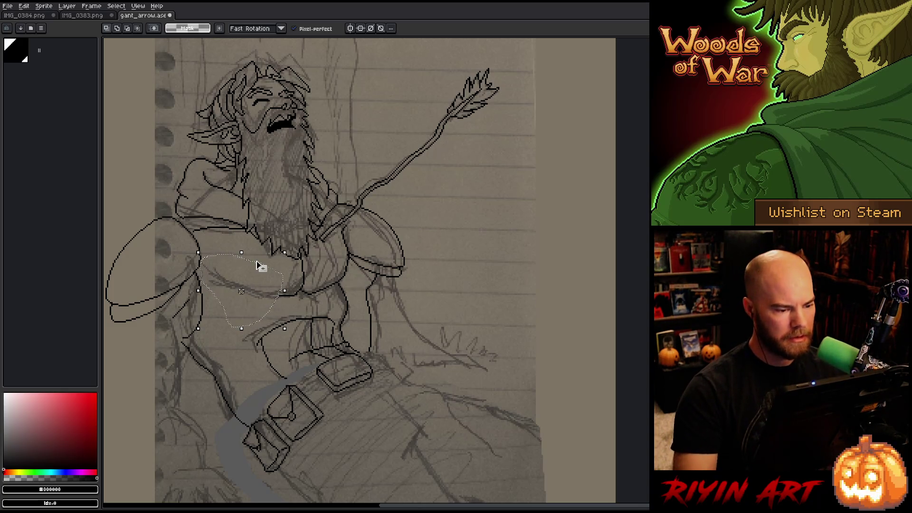
pyautogui.moveTo(288, 273)
pyautogui.mouseDown()
pyautogui.moveTo(296, 294)
pyautogui.moveTo(264, 275)
pyautogui.moveTo(280, 296)
pyautogui.mouseUp()
pyautogui.hotkey('ctrl', 'd')
pyautogui.press('b')
pyautogui.moveTo(219, 298); pyautogui.dragTo(199, 274)
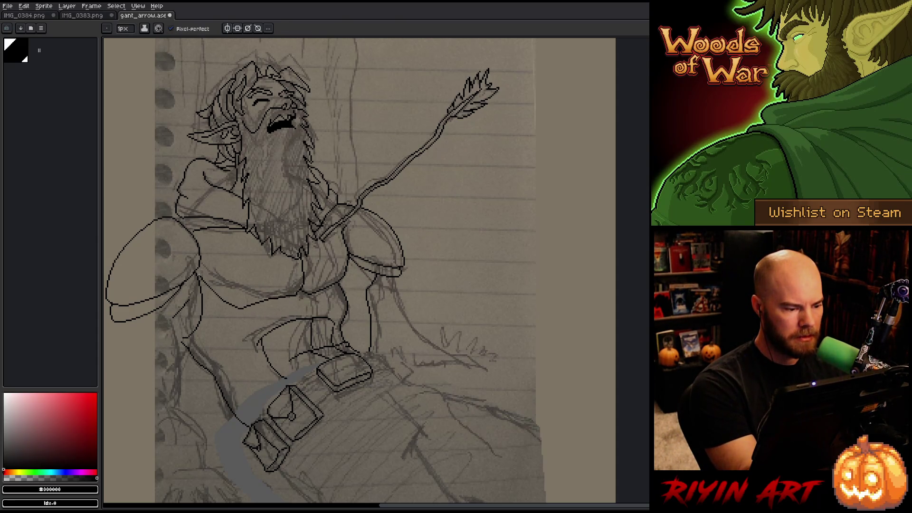
# Replace the unwanted chest stroke with a line extending up-left toward the shoulder.
pyautogui.hotkey('ctrl', 'z')
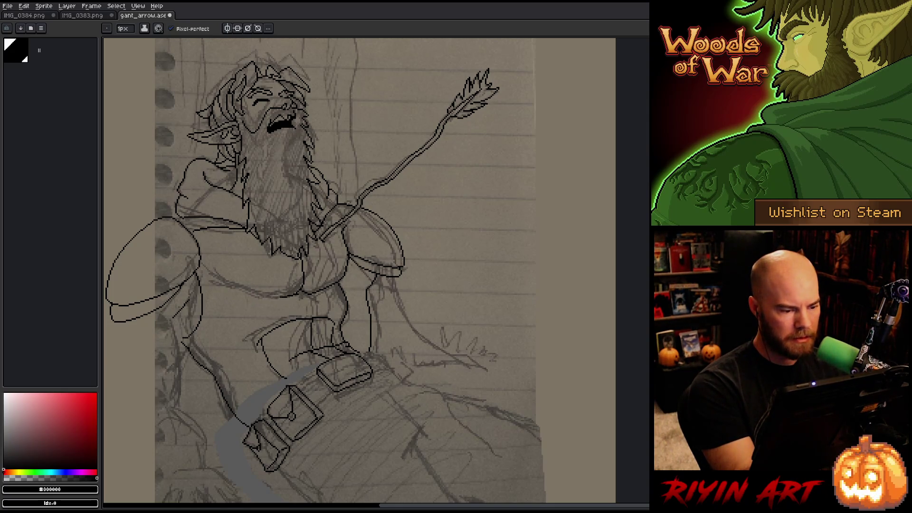
pyautogui.moveTo(218, 296); pyautogui.dragTo(200, 281)
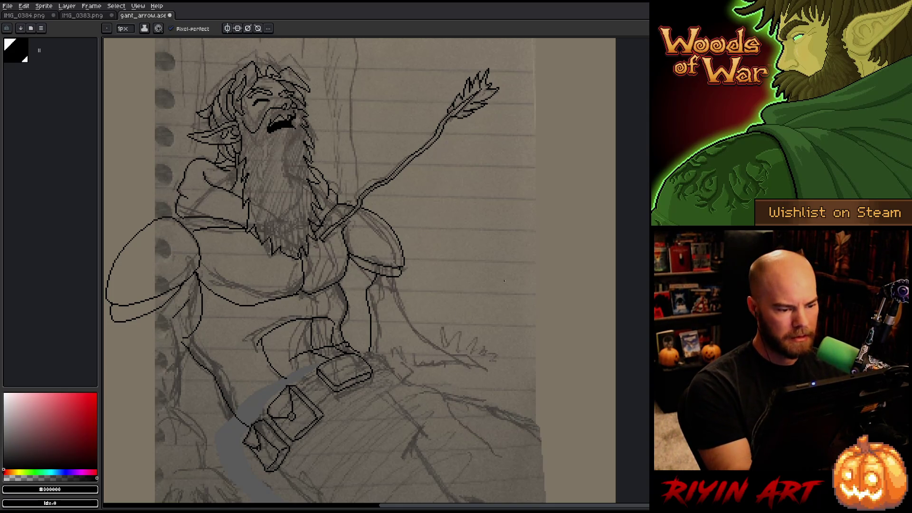
pyautogui.press('e')
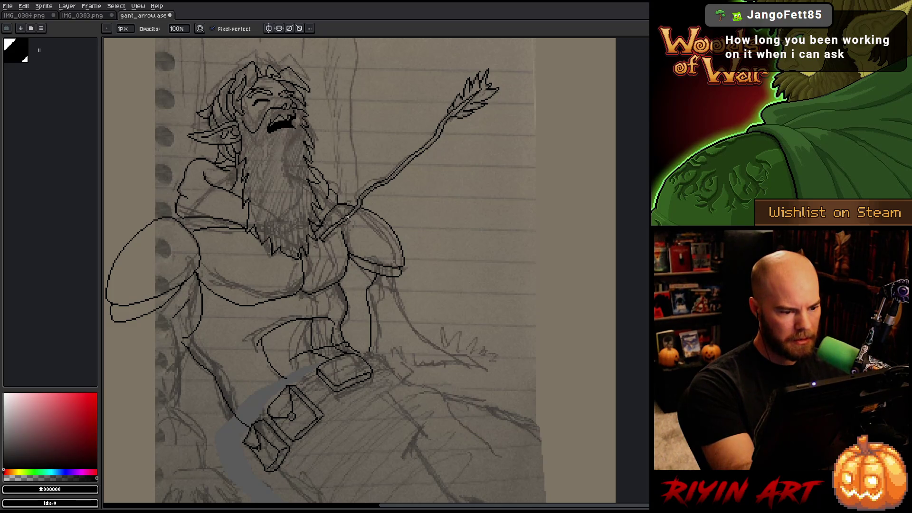
pyautogui.press('b')
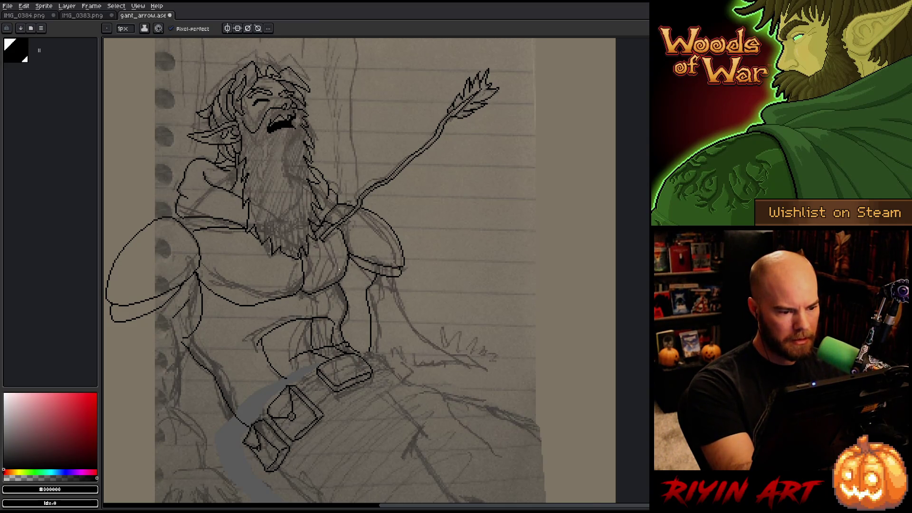
pyautogui.press('v')
pyautogui.press('b')
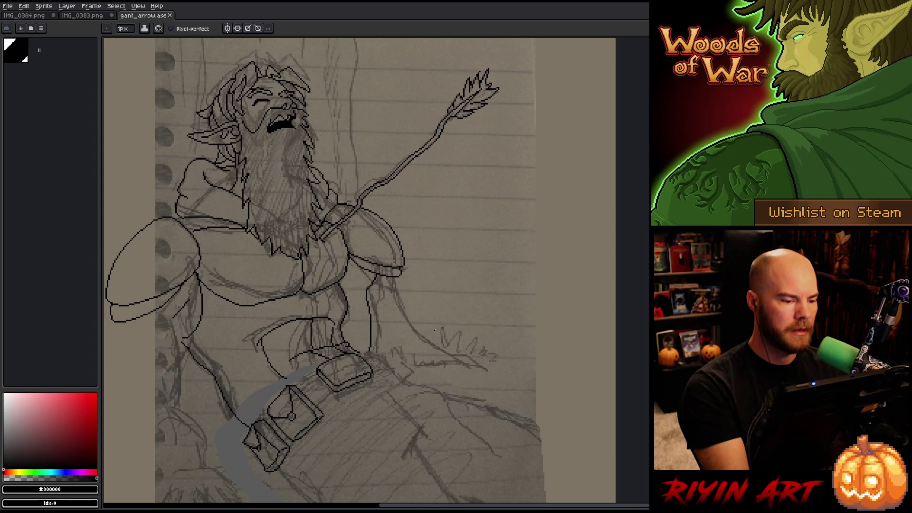
pyautogui.press('m')
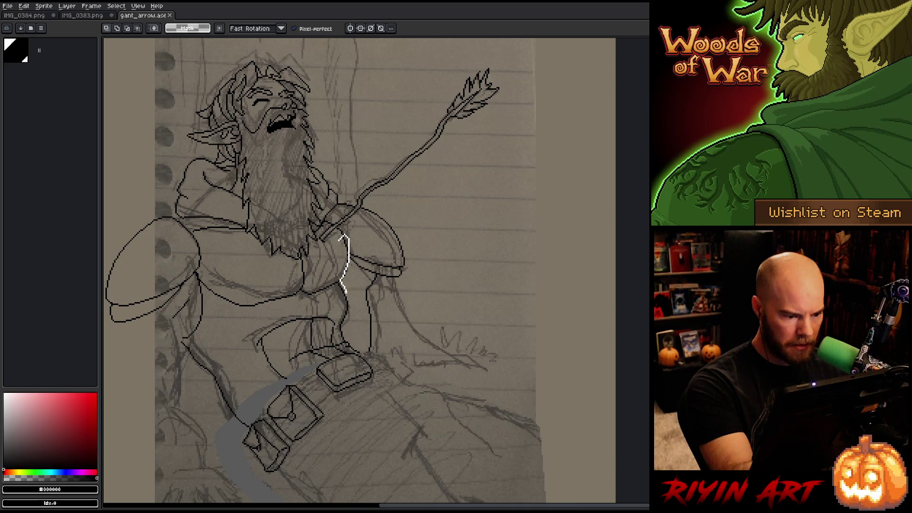
# Adjust the lasso-selected lines beside the shoulder strap and touch them up with eraser and pencil.
pyautogui.moveTo(337, 306)
pyautogui.mouseDown()
pyautogui.moveTo(302, 297)
pyautogui.moveTo(332, 252)
pyautogui.mouseUp()
pyautogui.hotkey('ctrl', 'd')
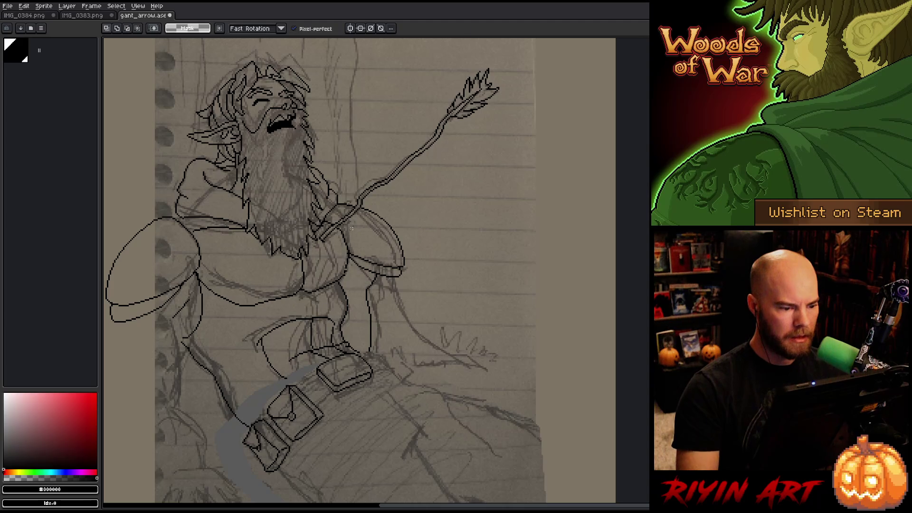
pyautogui.press('b')
pyautogui.press('e')
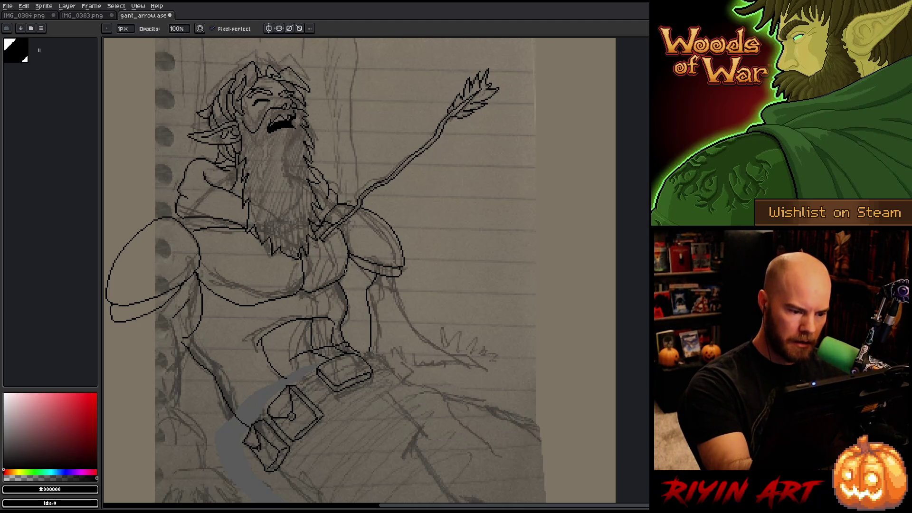
pyautogui.press('b')
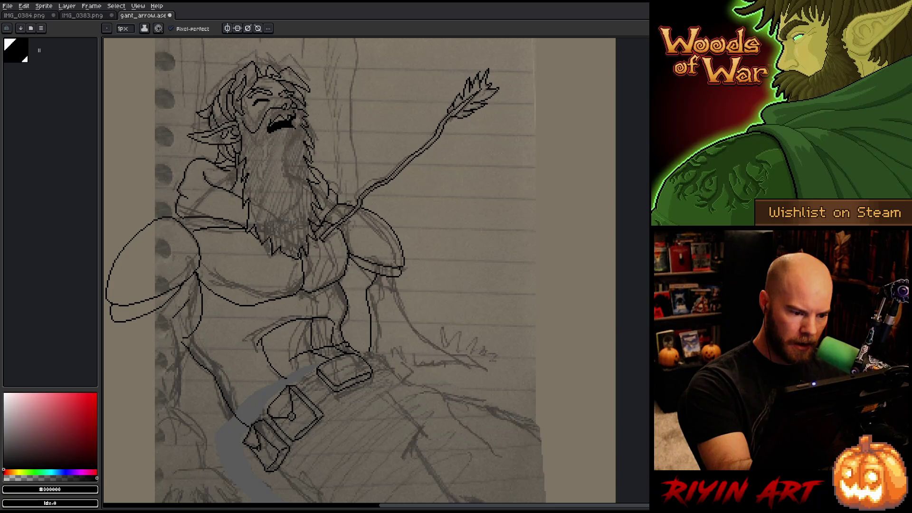
pyautogui.press('e')
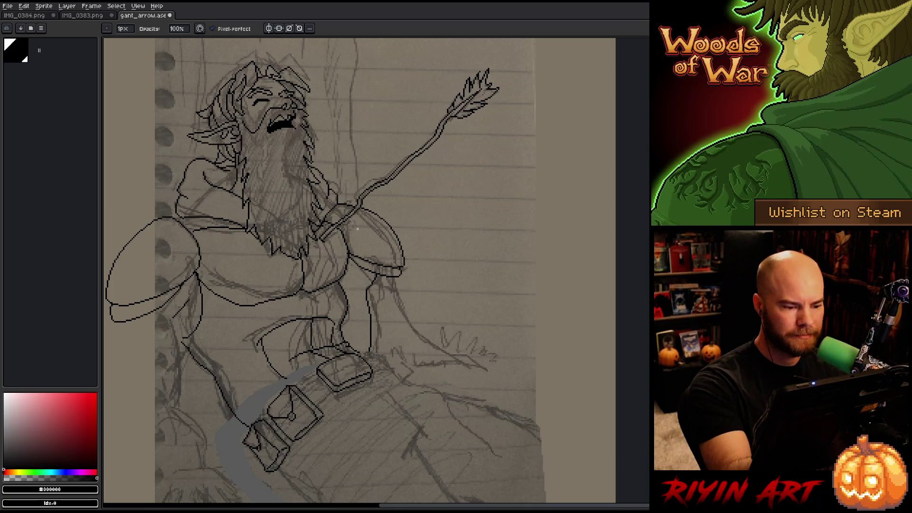
pyautogui.press('b')
pyautogui.press('e')
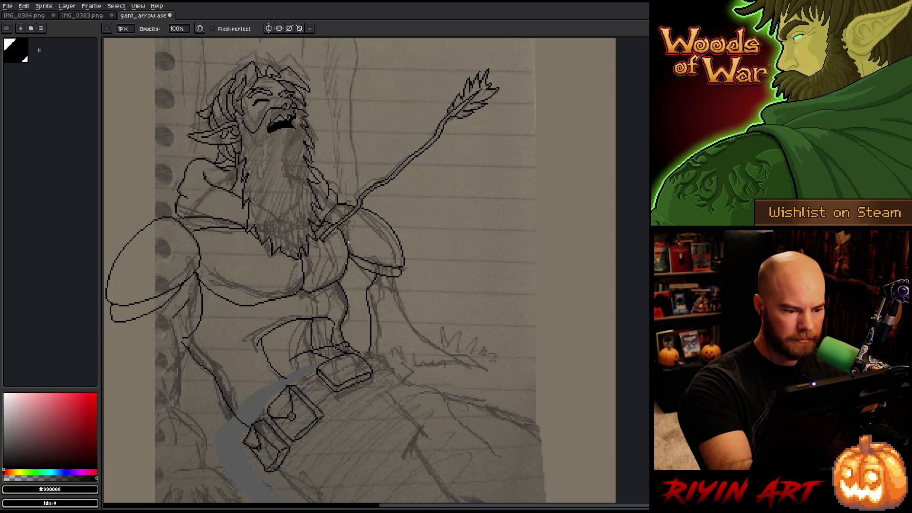
pyautogui.press('b')
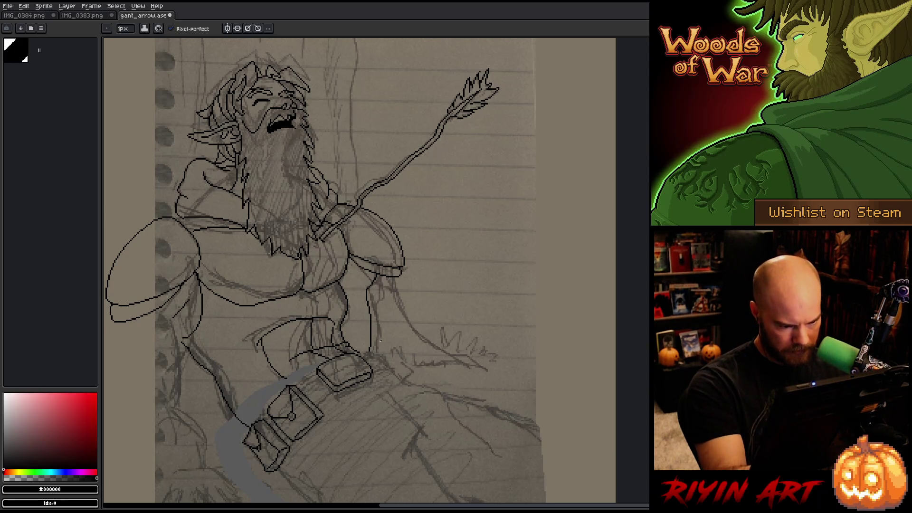
# Save gant_arrow.ase, bring the belt pouches into view, and select Layer 1.
pyautogui.hotkey('ctrl', 's')
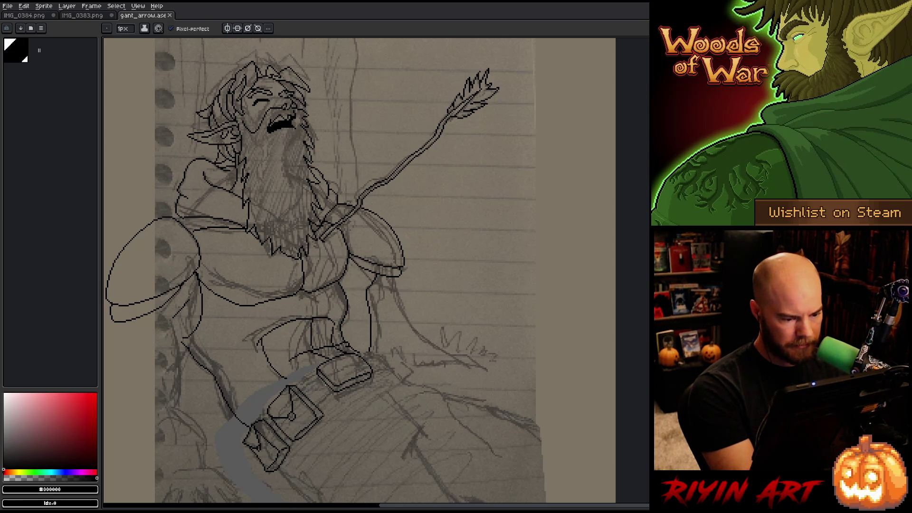
pyautogui.moveTo(431, 372); pyautogui.dragTo(427, 272)
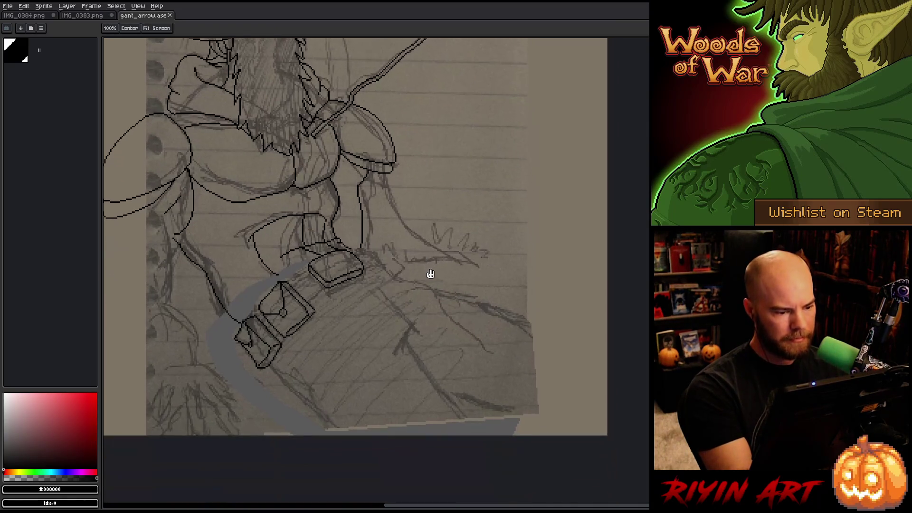
pyautogui.press('Tab')
pyautogui.click(141, 468)
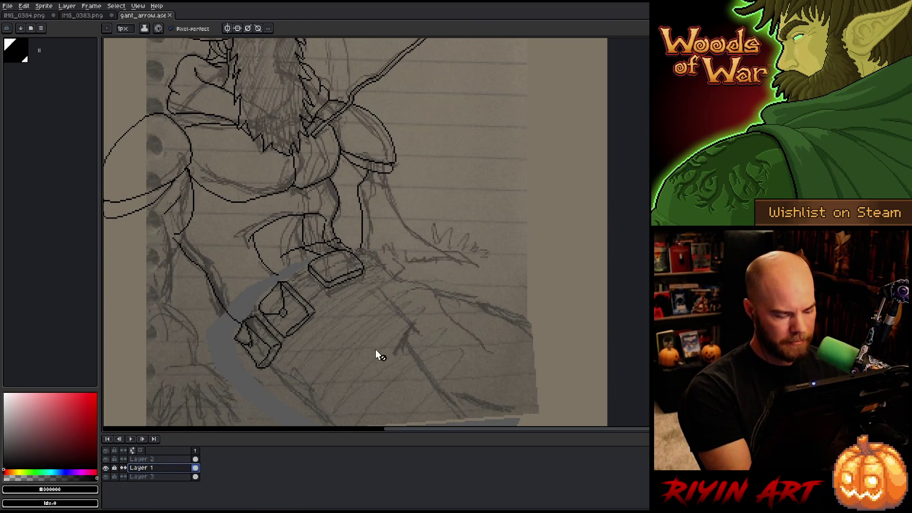
# Add Layer 4 above Layer 1 and pencil a short stroke extending the belt strap rightward.
pyautogui.hotkey('shift', 'n')
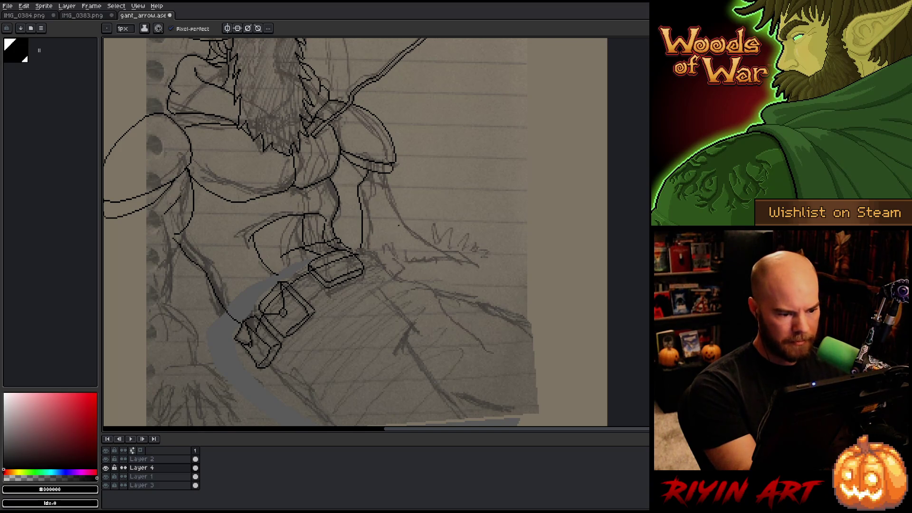
pyautogui.hotkey('ctrl', 'z')
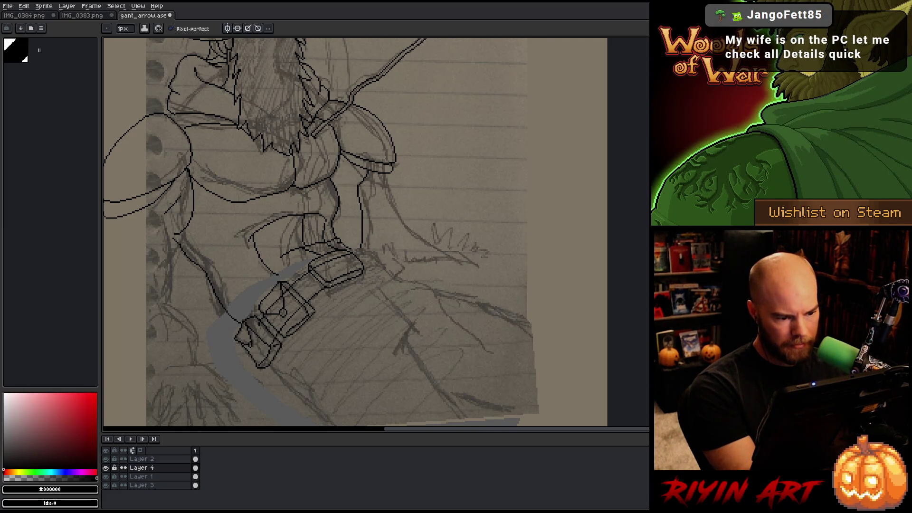
pyautogui.moveTo(365, 268); pyautogui.dragTo(382, 266)
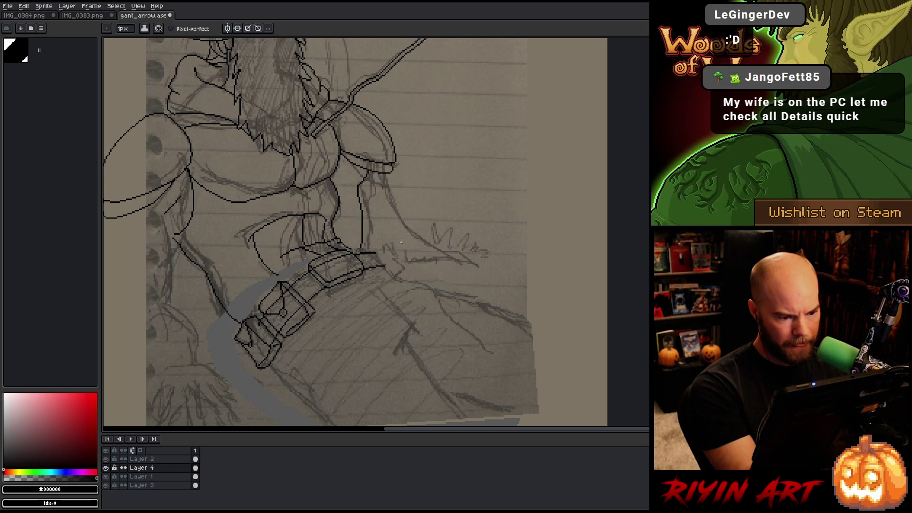
pyautogui.press('e')
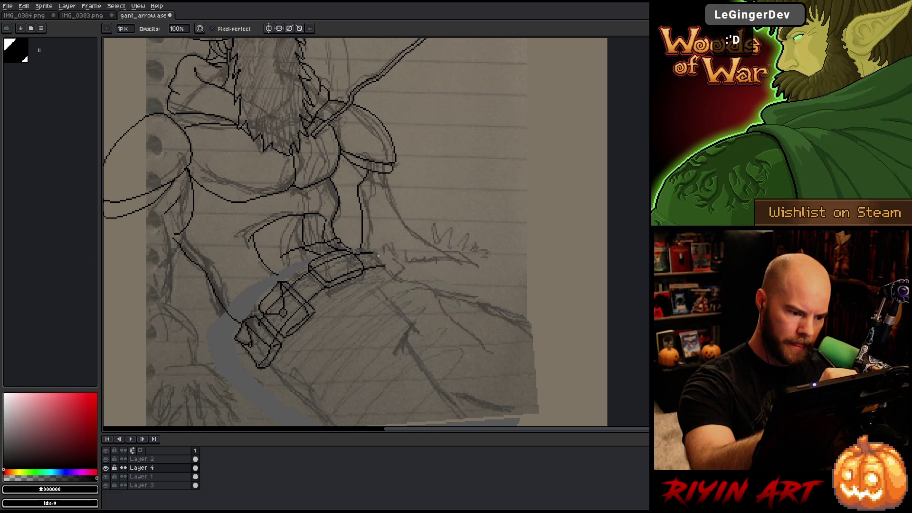
pyautogui.press('b')
pyautogui.press('e')
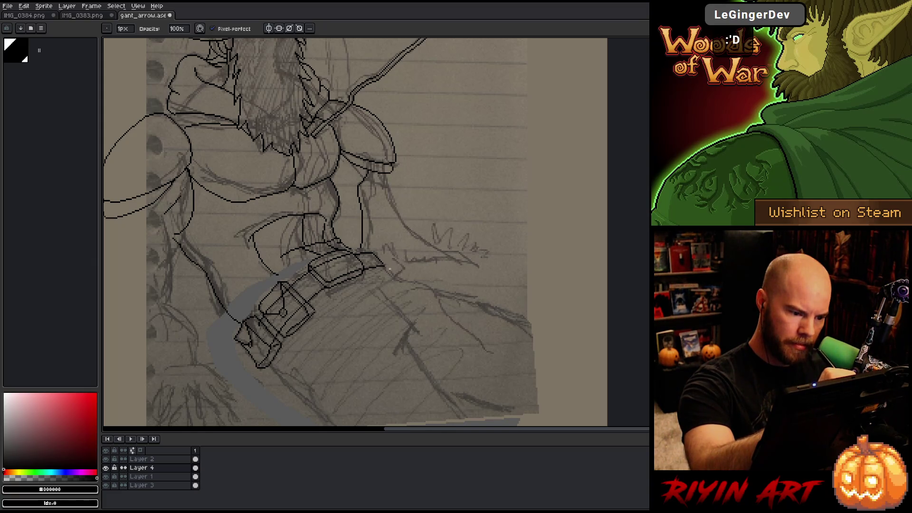
pyautogui.press('b')
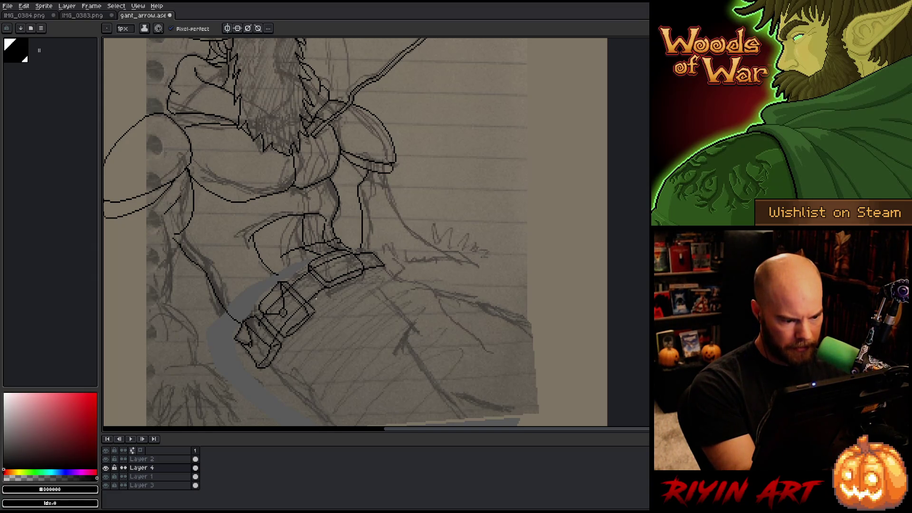
pyautogui.press('b')
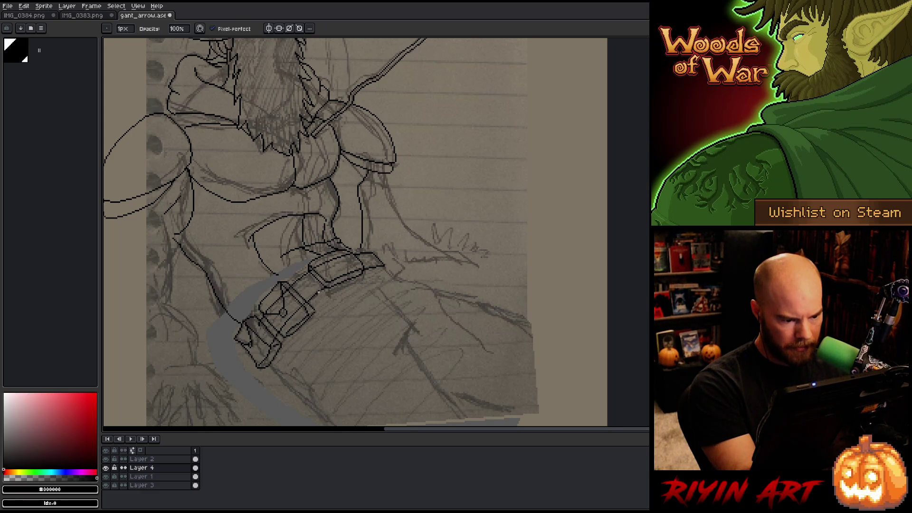
pyautogui.press('e')
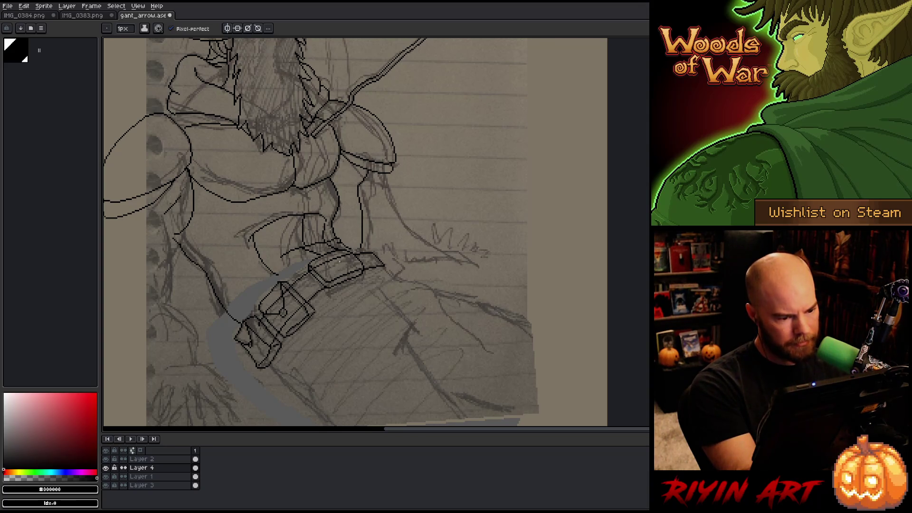
pyautogui.scroll(4, 313, 290)
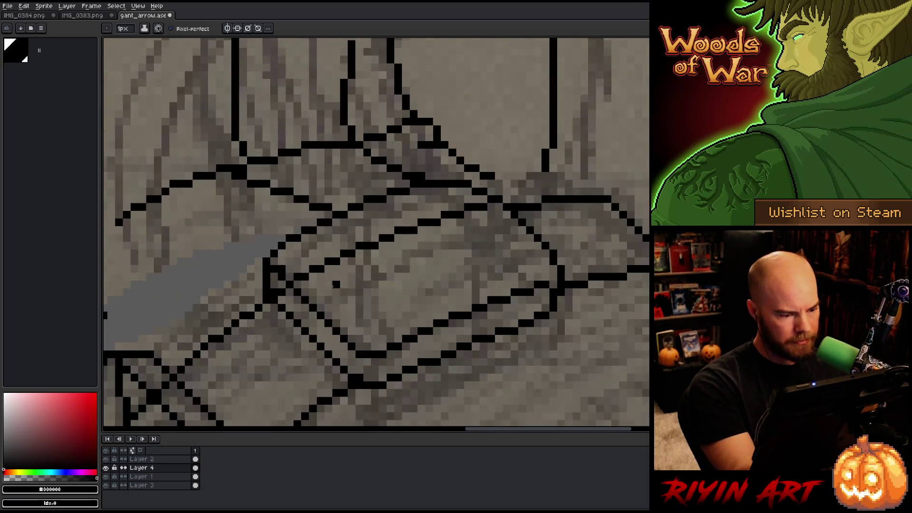
# Zoom in on the buckle, erase stray pixels along the belt edge, and patch the diagonal strap line.
pyautogui.moveTo(410, 294); pyautogui.dragTo(501, 199)
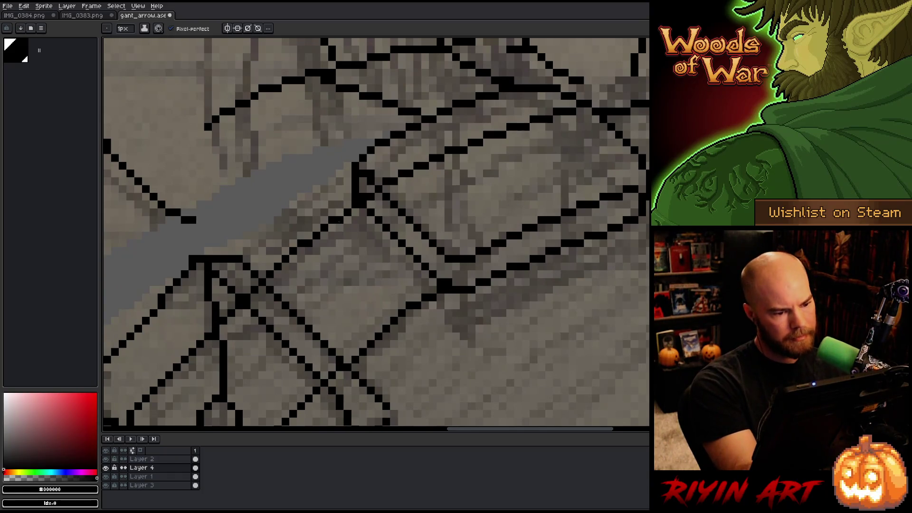
pyautogui.press('e')
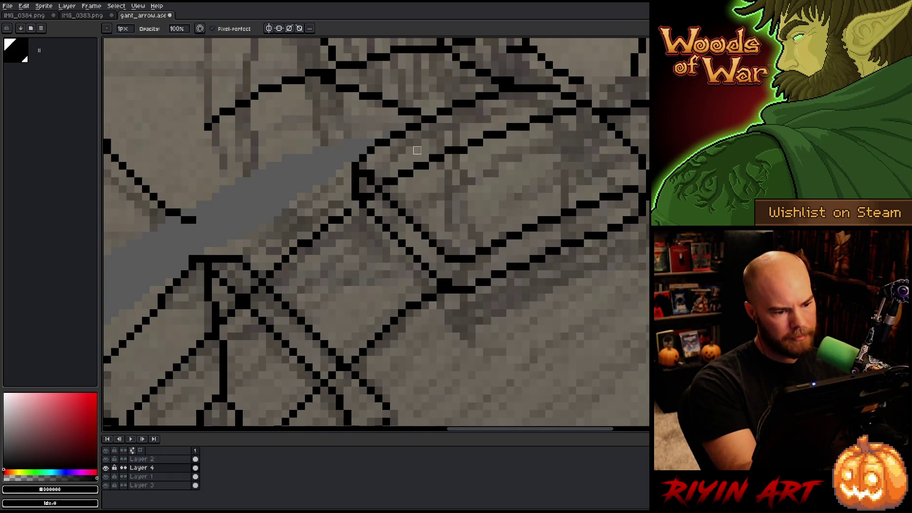
pyautogui.moveTo(348, 204)
pyautogui.mouseDown()
pyautogui.moveTo(472, 145)
pyautogui.moveTo(582, 110)
pyautogui.mouseUp()
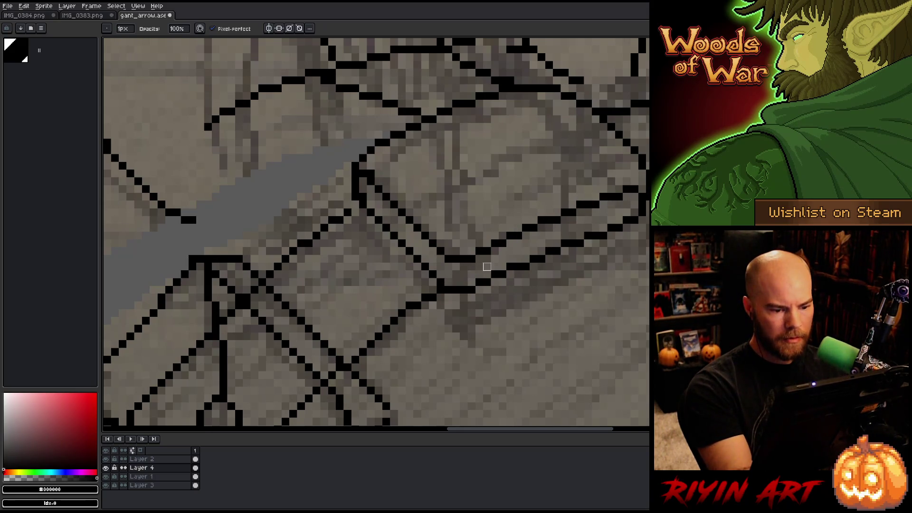
pyautogui.press('b')
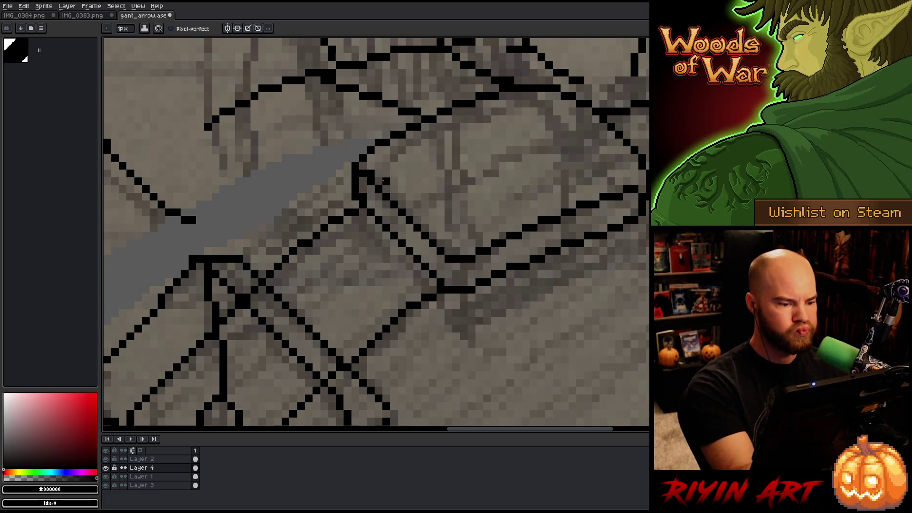
pyautogui.moveTo(293, 257); pyautogui.dragTo(239, 297)
pyautogui.click(309, 235)
# Erase the diagonal line across the lower pouch and the pixels where the diagonals cross.
pyautogui.press('e')
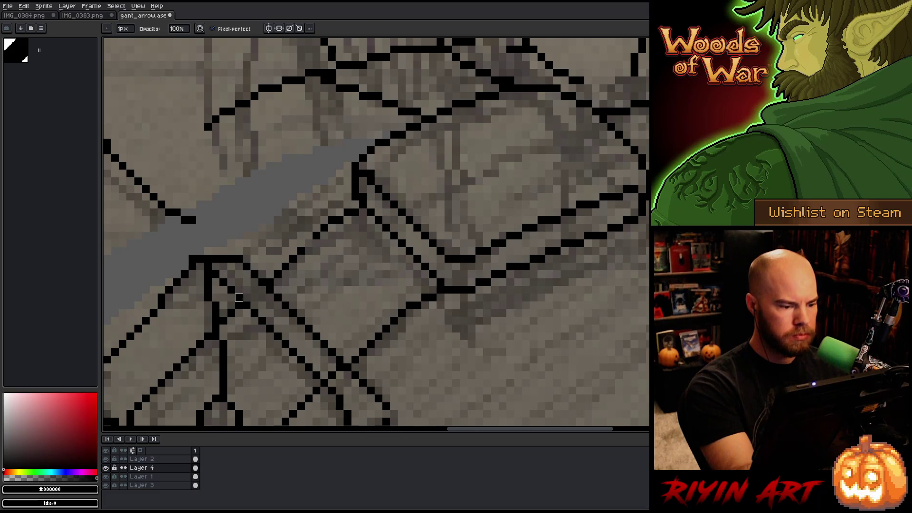
pyautogui.press('b')
pyautogui.moveTo(473, 217); pyautogui.dragTo(526, 139)
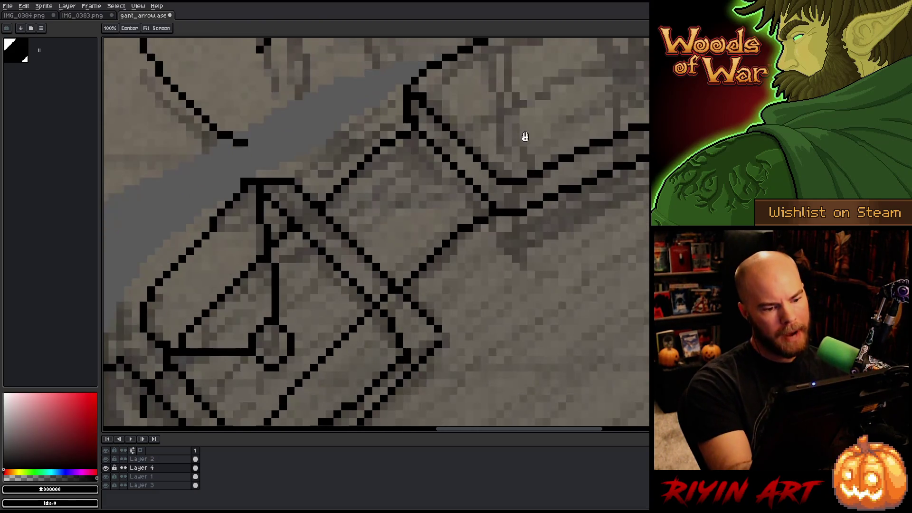
pyautogui.press('e')
pyautogui.moveTo(275, 243)
pyautogui.mouseDown()
pyautogui.moveTo(208, 313)
pyautogui.moveTo(182, 359)
pyautogui.moveTo(182, 309)
pyautogui.moveTo(199, 272)
pyautogui.mouseUp()
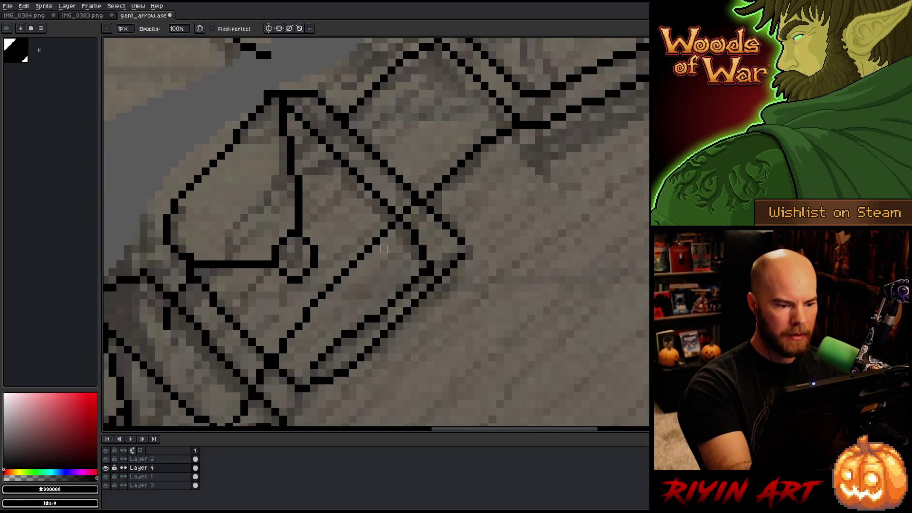
pyautogui.moveTo(414, 202)
pyautogui.mouseDown()
pyautogui.moveTo(292, 328)
pyautogui.moveTo(283, 350)
pyautogui.mouseUp()
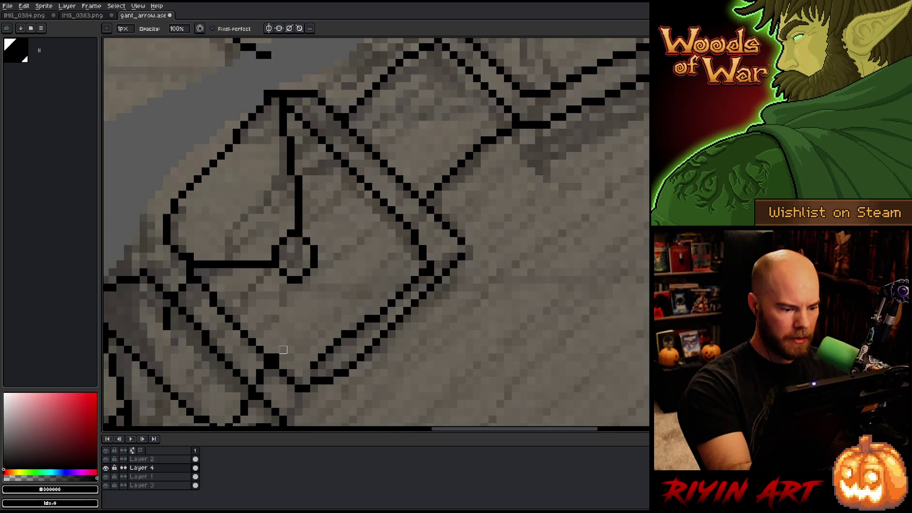
pyautogui.moveTo(326, 325); pyautogui.dragTo(404, 255)
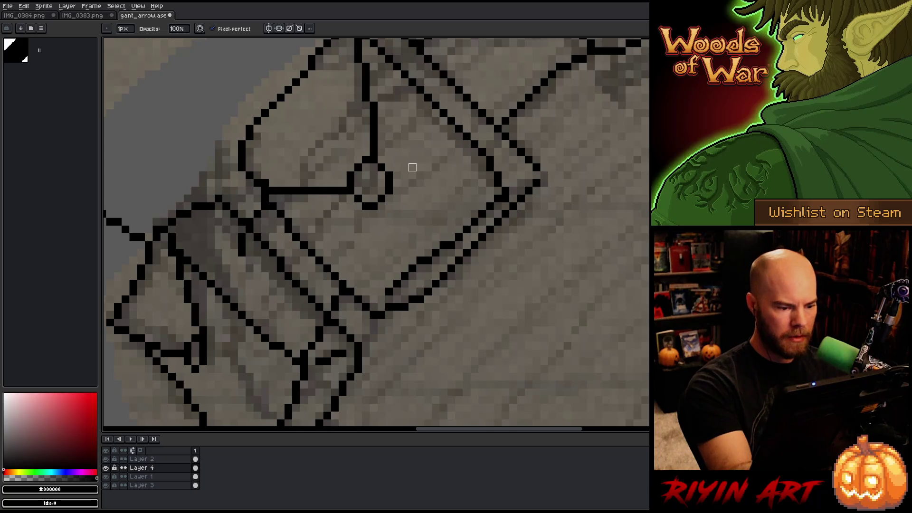
# Shift the strap lines under the lower pouch one pixel right, then zoom out over the belt.
pyautogui.press('q')
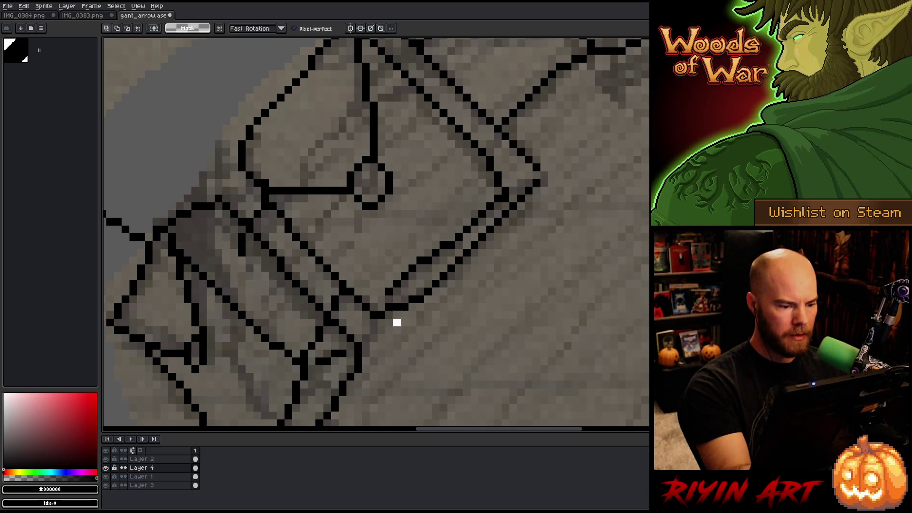
pyautogui.moveTo(397, 320)
pyautogui.mouseDown()
pyautogui.moveTo(240, 190)
pyautogui.moveTo(351, 366)
pyautogui.mouseUp()
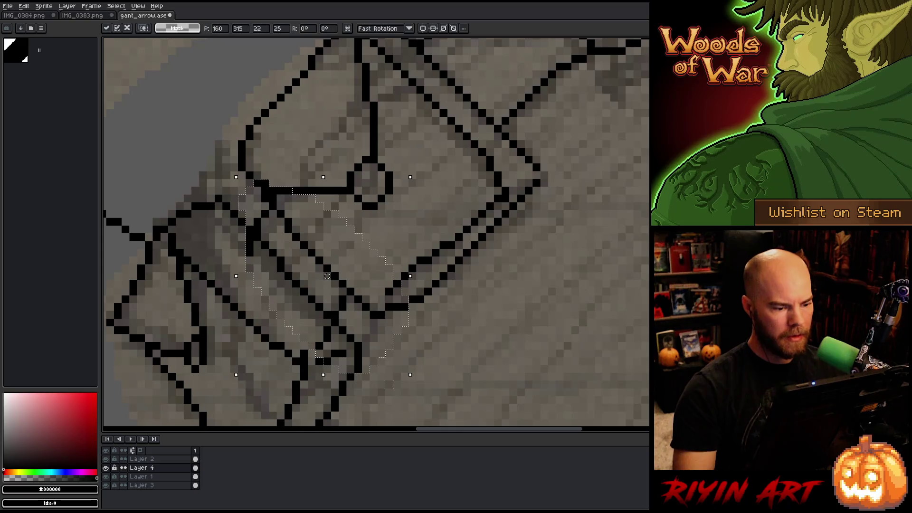
pyautogui.moveTo(319, 275); pyautogui.dragTo(328, 276)
pyautogui.hotkey('ctrl', 'd')
pyautogui.press('b')
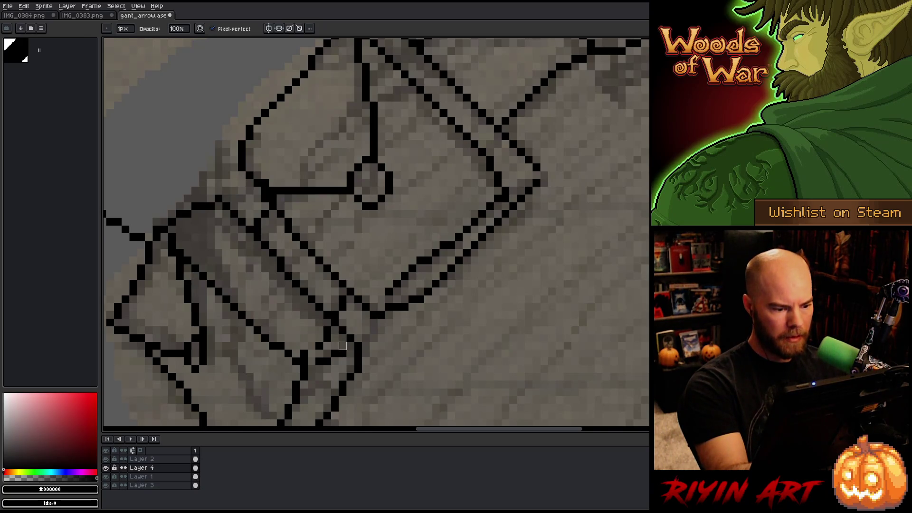
pyautogui.scroll(-1, 472, 193)
pyautogui.scroll(1, 437, 174)
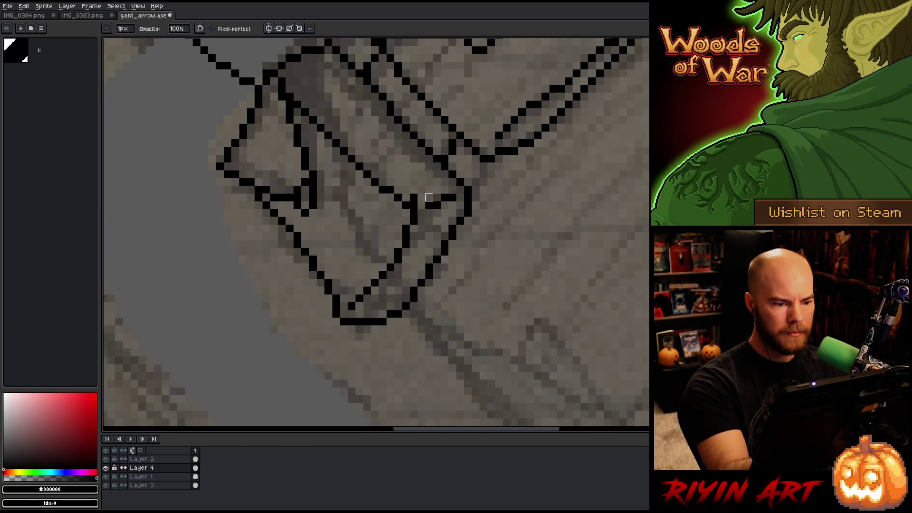
pyautogui.scroll(-2, 429, 220)
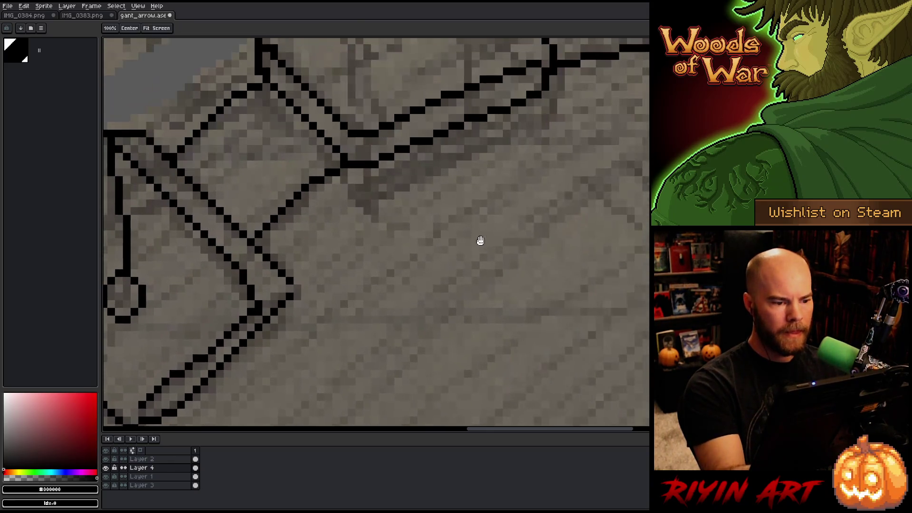
pyautogui.scroll(2, 478, 240)
pyautogui.moveTo(458, 308); pyautogui.dragTo(419, 357)
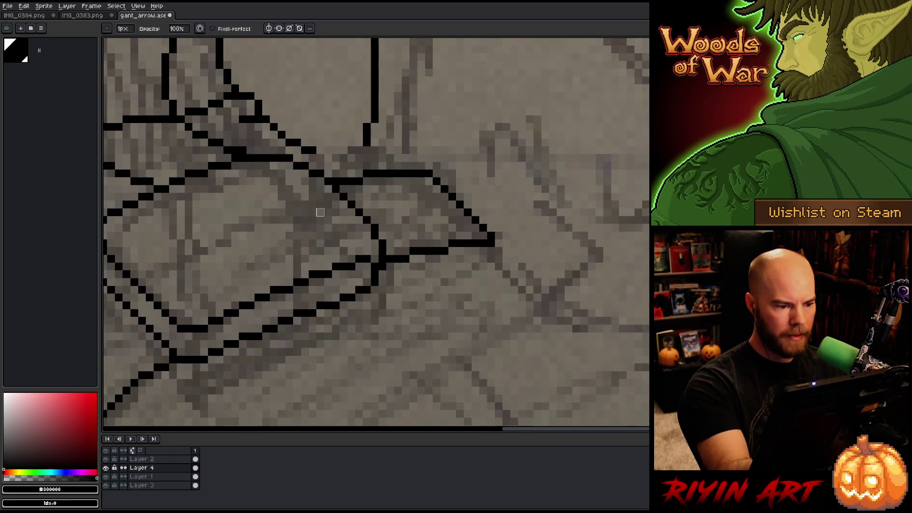
pyautogui.scroll(-2, 320, 212)
pyautogui.scroll(-4, 375, 305)
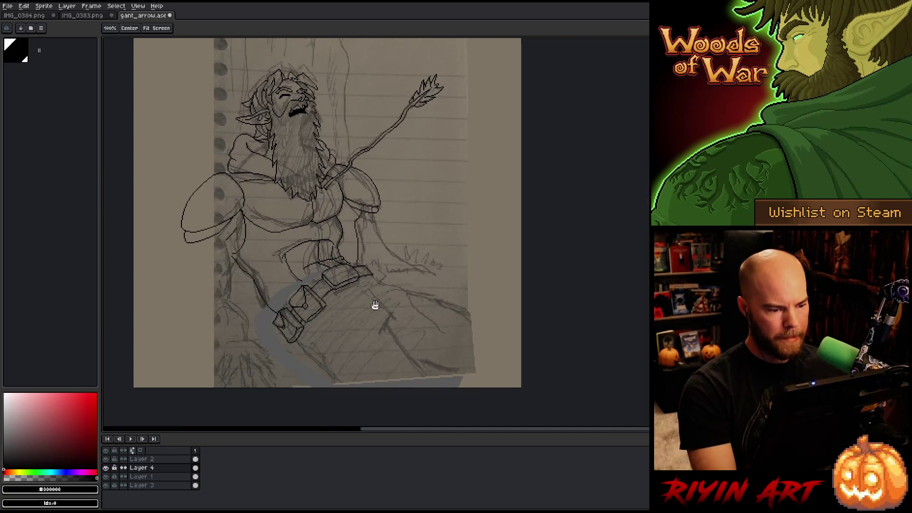
pyautogui.scroll(2, 375, 304)
pyautogui.scroll(1, 474, 289)
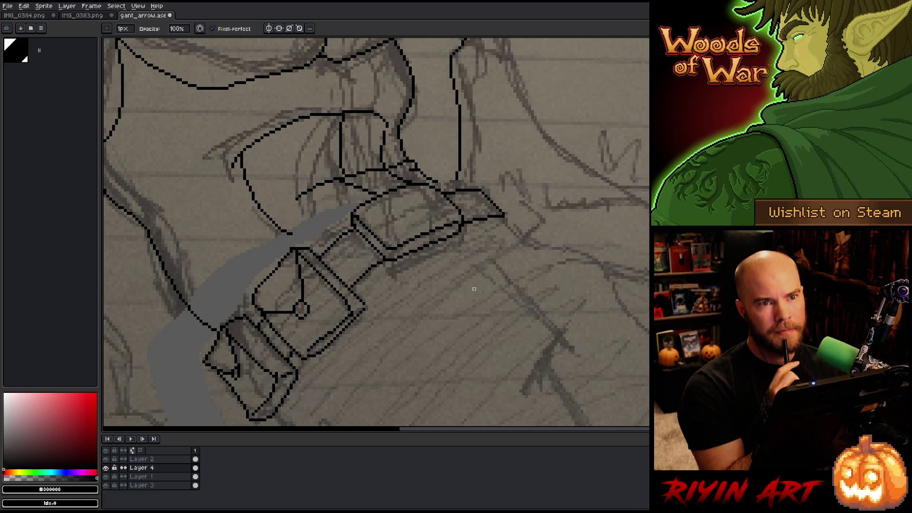
pyautogui.press('m')
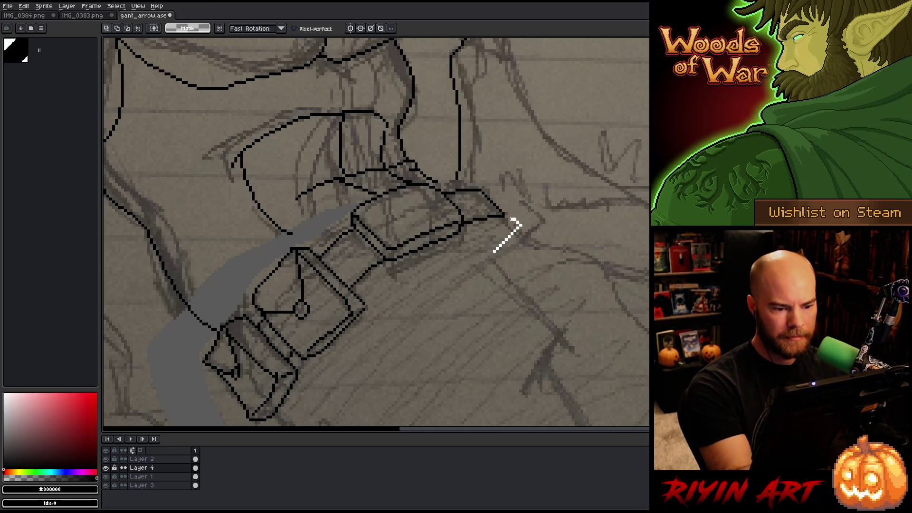
# Nudge the selected lower belt strap and pouch lines down two pixels.
pyautogui.moveTo(492, 214)
pyautogui.mouseDown()
pyautogui.moveTo(434, 218)
pyautogui.moveTo(350, 265)
pyautogui.moveTo(272, 362)
pyautogui.moveTo(280, 396)
pyautogui.mouseUp()
pyautogui.press('Down')
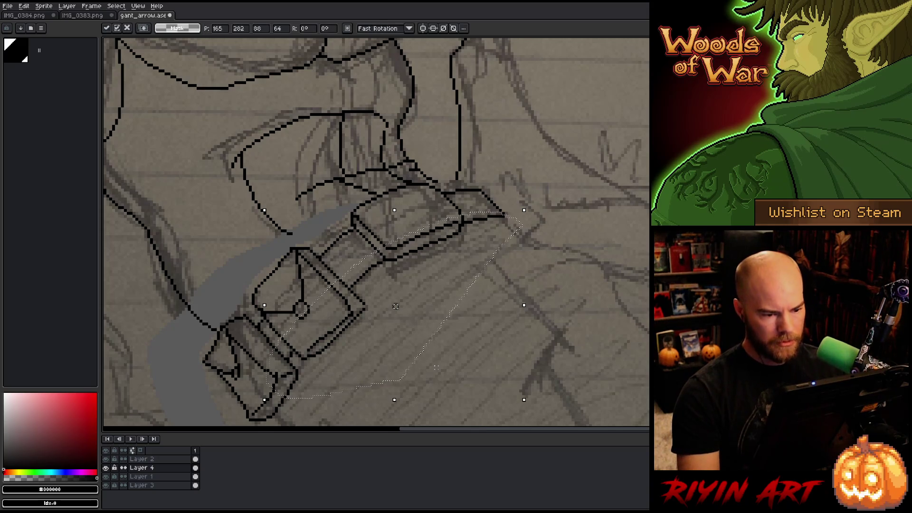
pyautogui.press('Down')
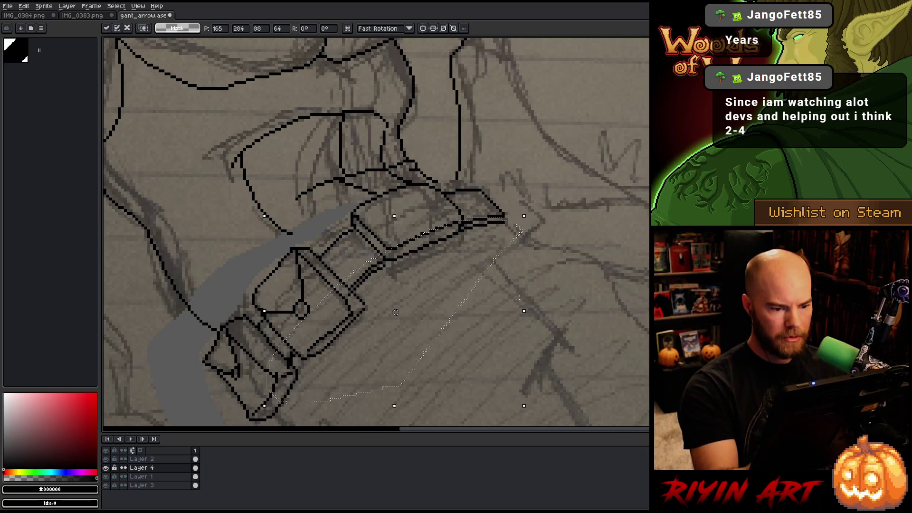
pyautogui.press('Return')
# Cut the selected strap lines onto a new Layer 5 and move them two pixels down.
pyautogui.moveTo(297, 336); pyautogui.dragTo(325, 407)
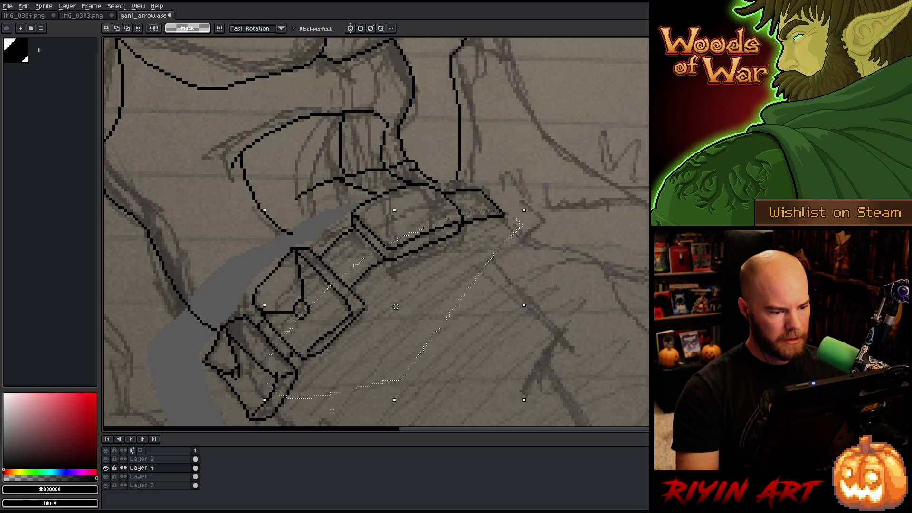
pyautogui.hotkey('ctrl', 'j')
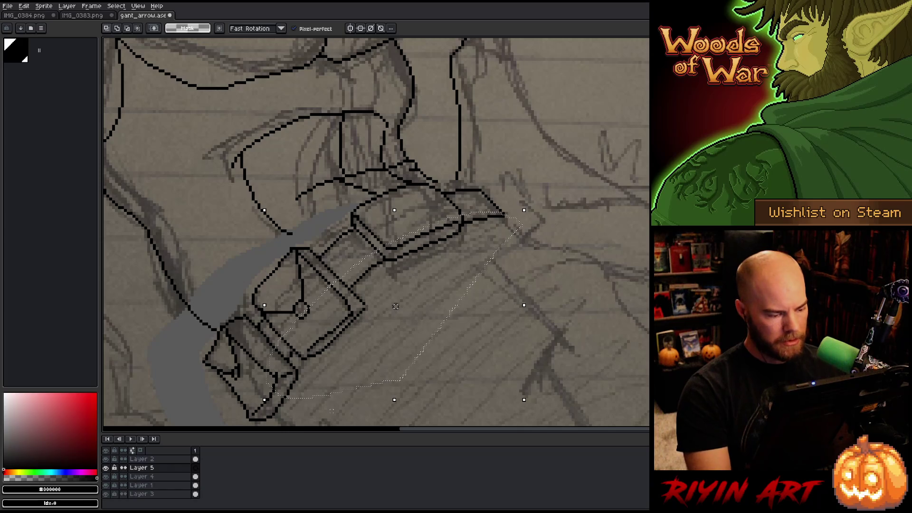
pyautogui.click(395, 306)
pyautogui.moveTo(396, 306); pyautogui.dragTo(395, 311)
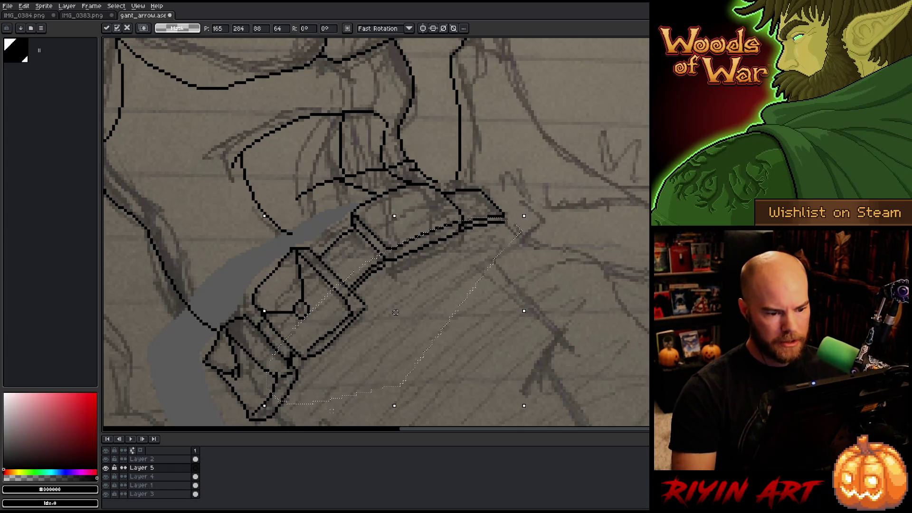
pyautogui.press('Return')
# Shift the lower end of the strap a few pixels right and deselect.
pyautogui.moveTo(282, 402)
pyautogui.mouseDown()
pyautogui.moveTo(314, 357)
pyautogui.moveTo(281, 404)
pyautogui.mouseUp()
pyautogui.moveTo(293, 370); pyautogui.dragTo(297, 370)
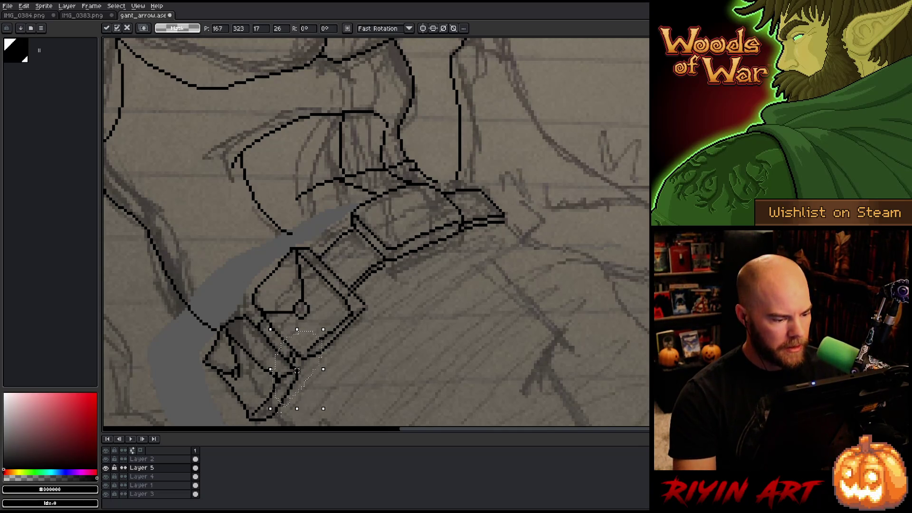
pyautogui.hotkey('ctrl', 'd')
pyautogui.press('b')
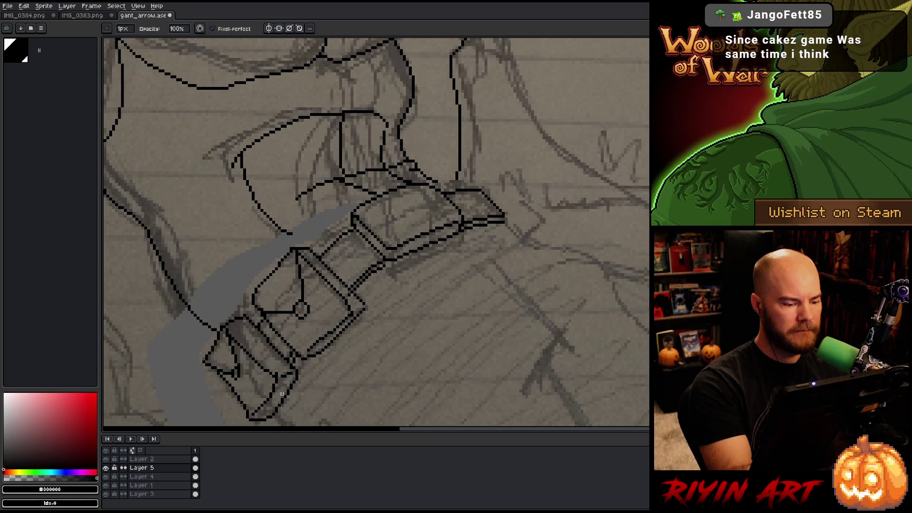
pyautogui.click(195, 476)
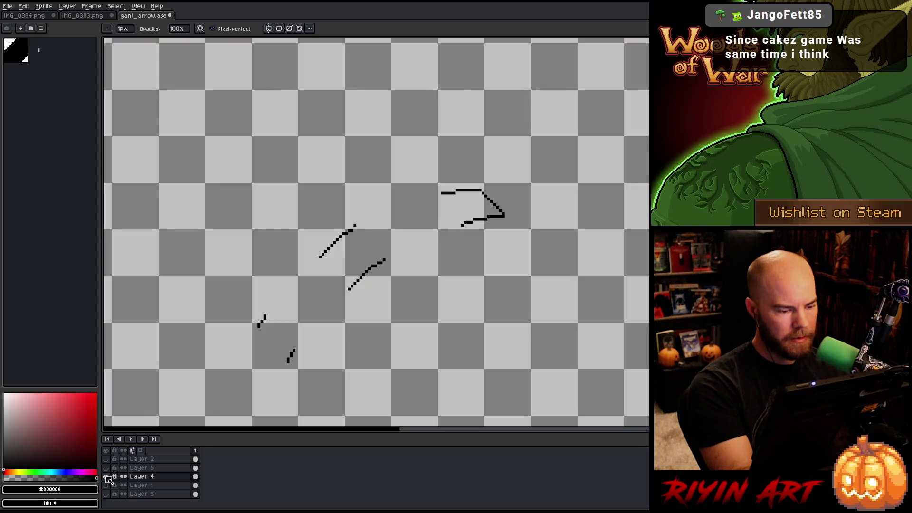
pyautogui.keyDown('alt'); pyautogui.click(105, 477); pyautogui.keyUp('alt')
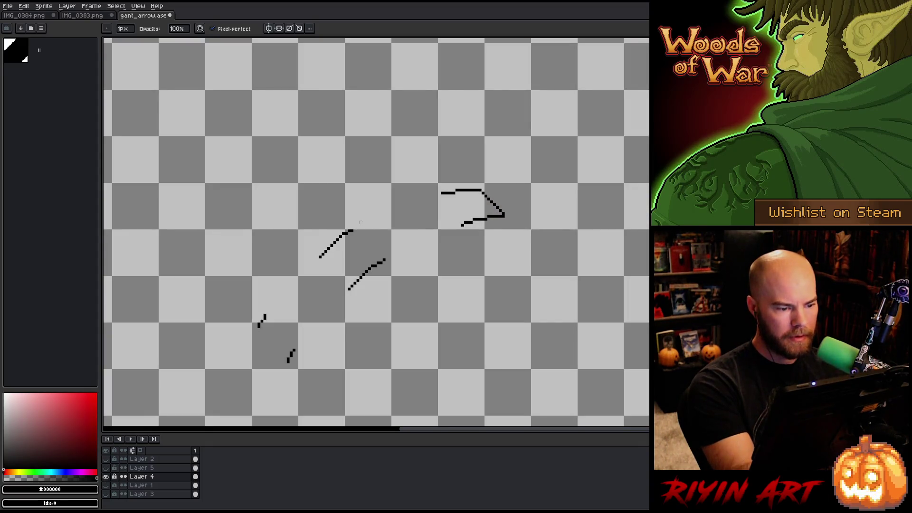
pyautogui.keyDown('alt'); pyautogui.click(106, 477); pyautogui.keyUp('alt')
pyautogui.keyDown('alt'); pyautogui.click(105, 468); pyautogui.keyUp('alt')
pyautogui.click(142, 467)
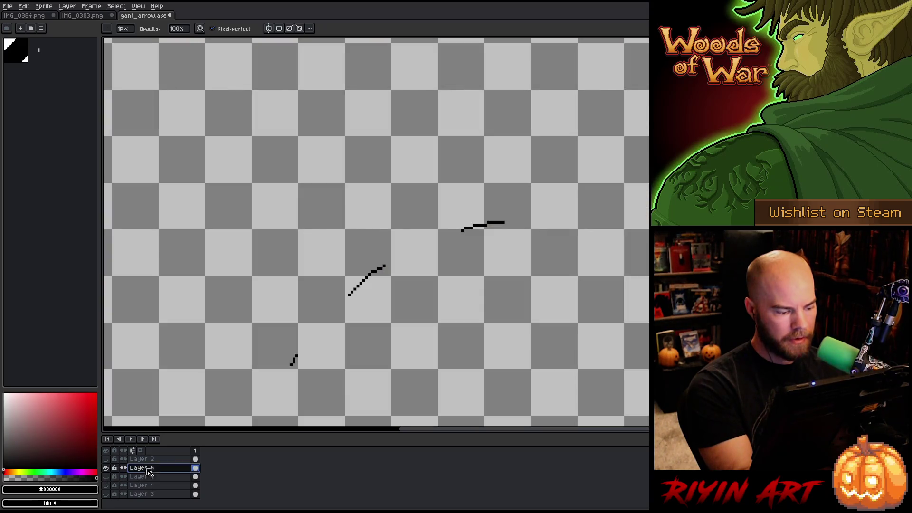
pyautogui.keyDown('alt'); pyautogui.click(106, 468); pyautogui.keyUp('alt')
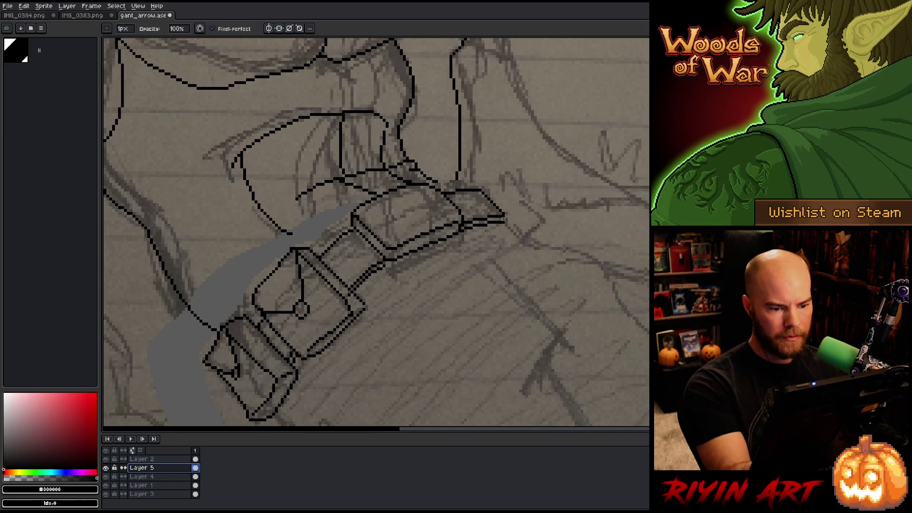
# Save gant_arrow.ase and draw a diagonal line down to the arrowhead tip at the strap's end.
pyautogui.press('e')
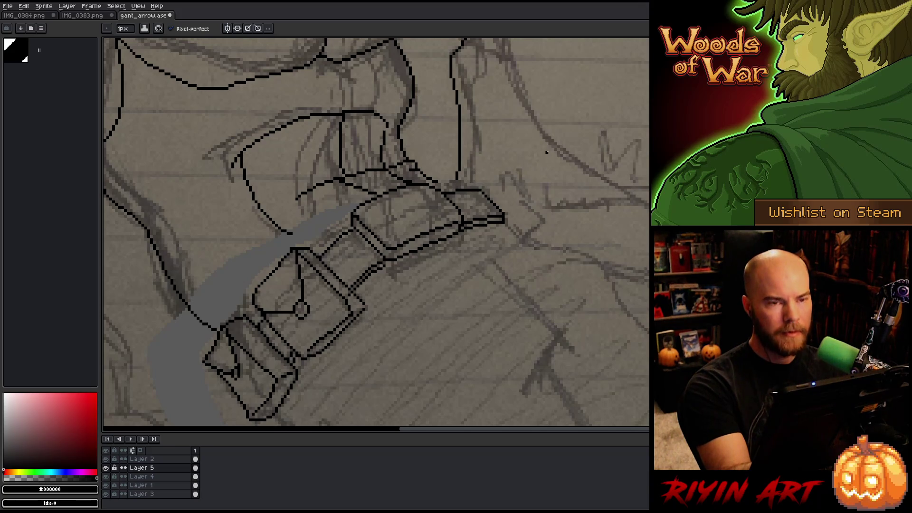
pyautogui.hotkey('ctrl', 's')
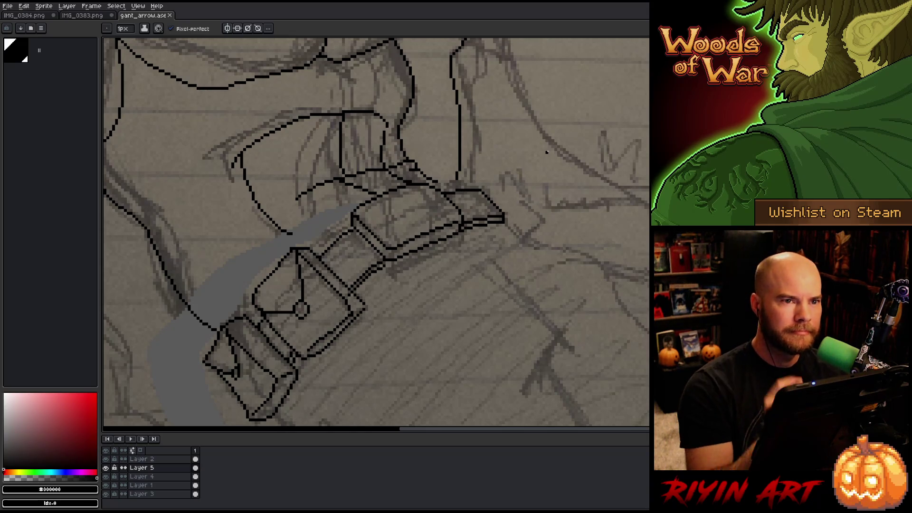
pyautogui.press('space')
pyautogui.moveTo(478, 221); pyautogui.dragTo(444, 216)
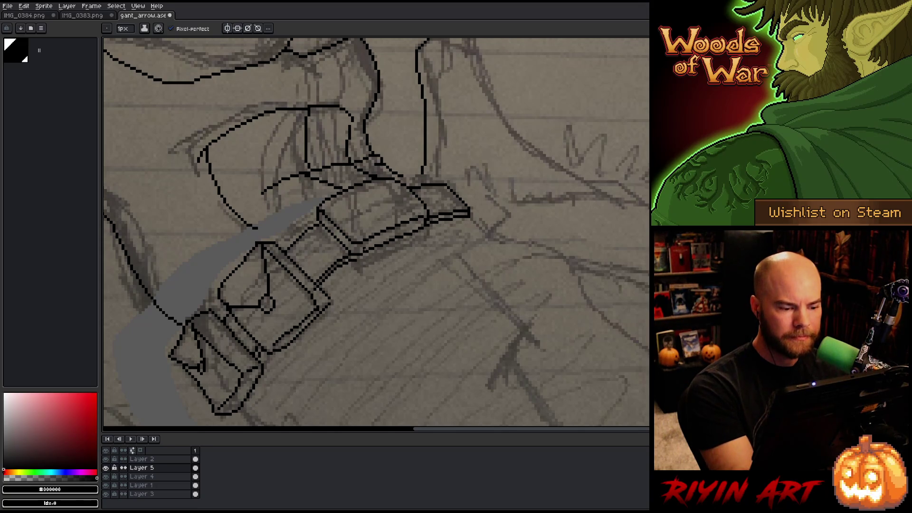
pyautogui.moveTo(462, 200); pyautogui.dragTo(469, 210)
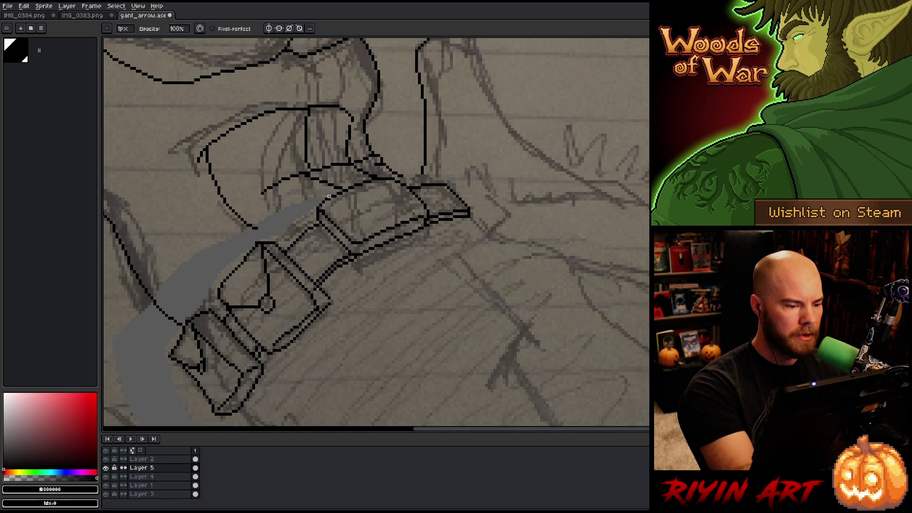
# Make Layer 2 the working layer after checking Layer 5, and touch up the belt.
pyautogui.click(152, 459)
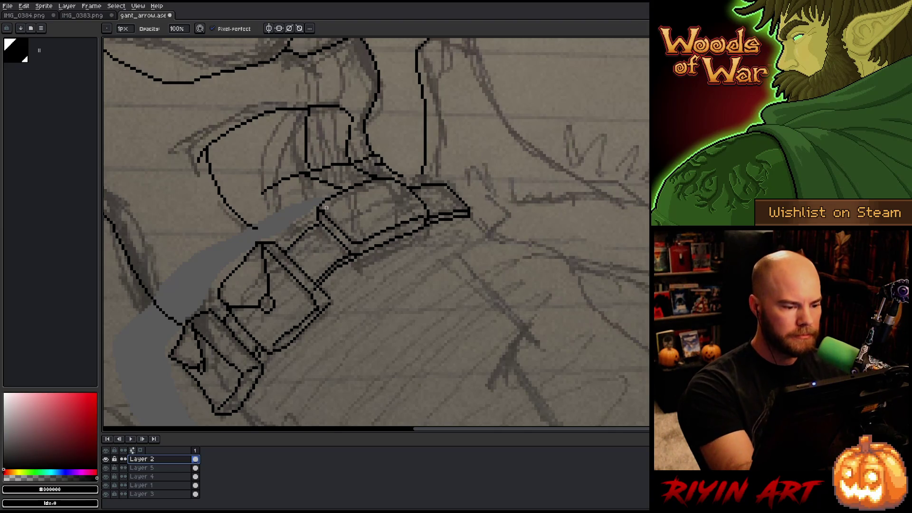
pyautogui.moveTo(453, 286)
pyautogui.mouseDown()
pyautogui.moveTo(466, 286)
pyautogui.moveTo(449, 311)
pyautogui.mouseUp()
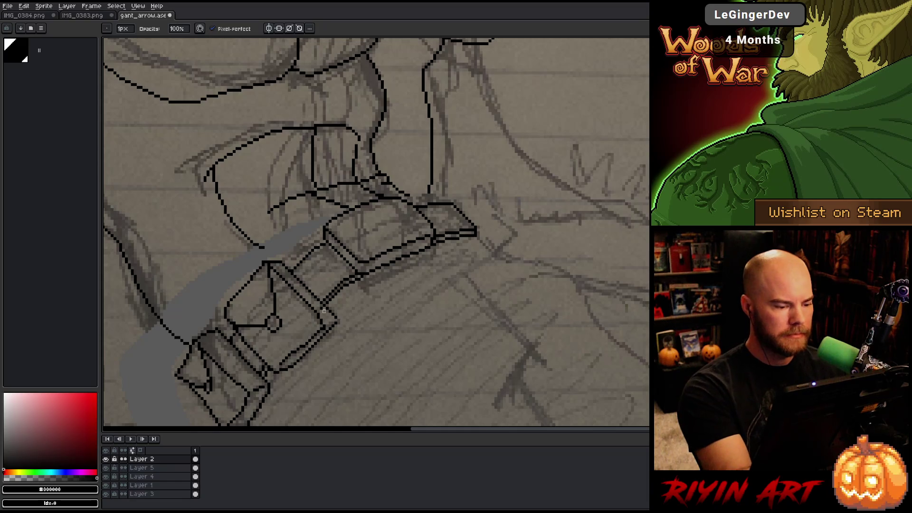
pyautogui.hotkey('alt', 'Down')
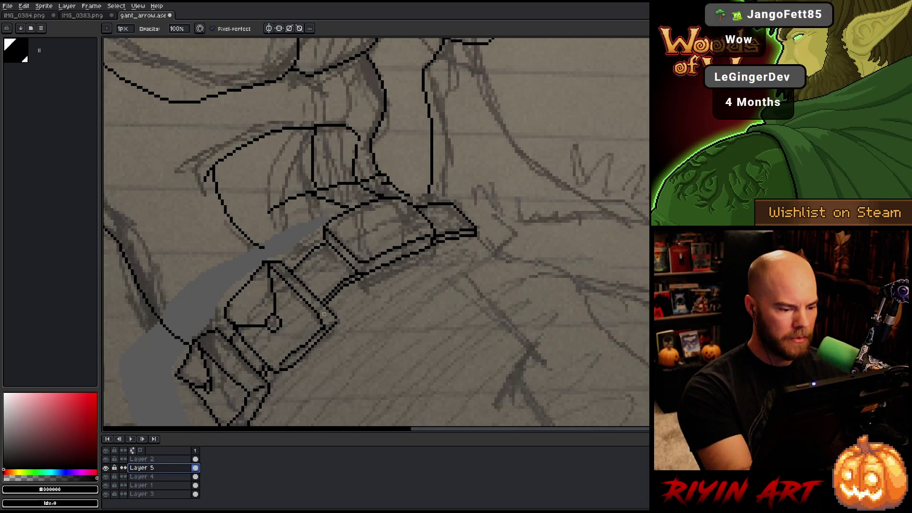
pyautogui.hotkey('alt', 'Up')
pyautogui.press('e')
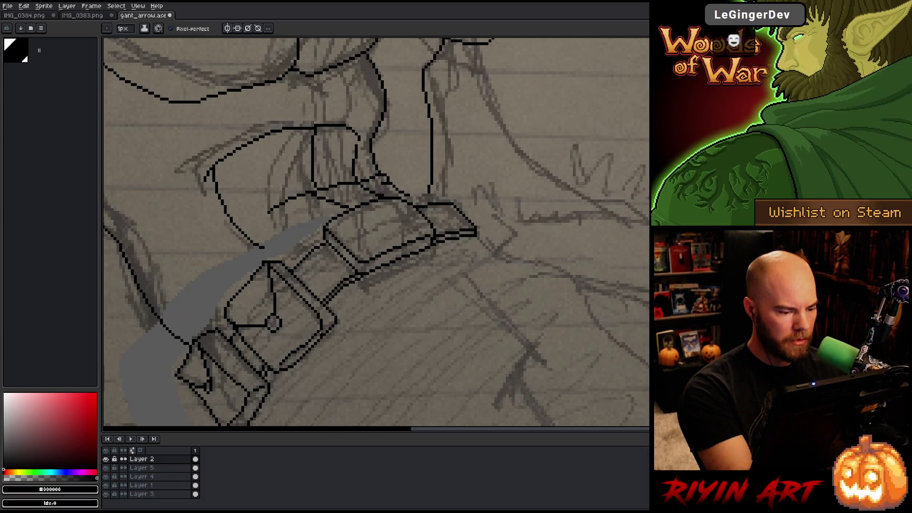
pyautogui.press('b')
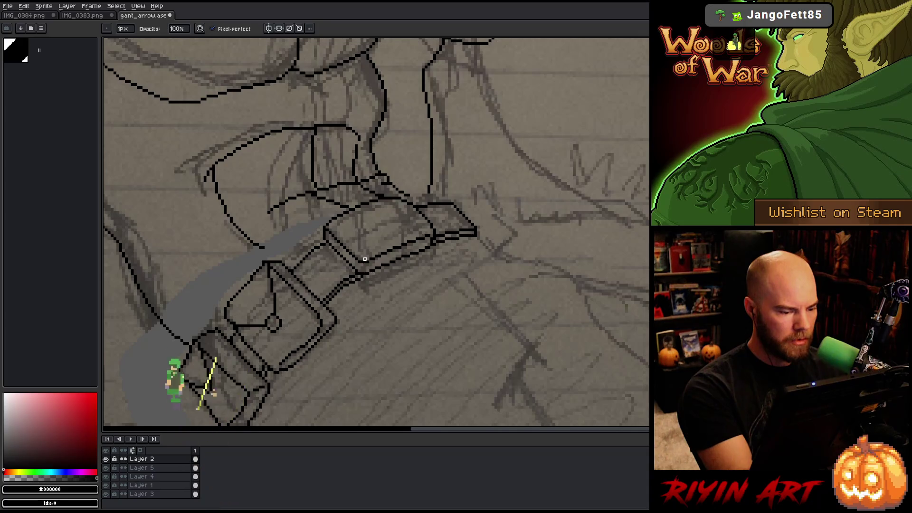
# Lasso small parts of the buckle's lower edge and refine them with eraser and pencil.
pyautogui.press('m')
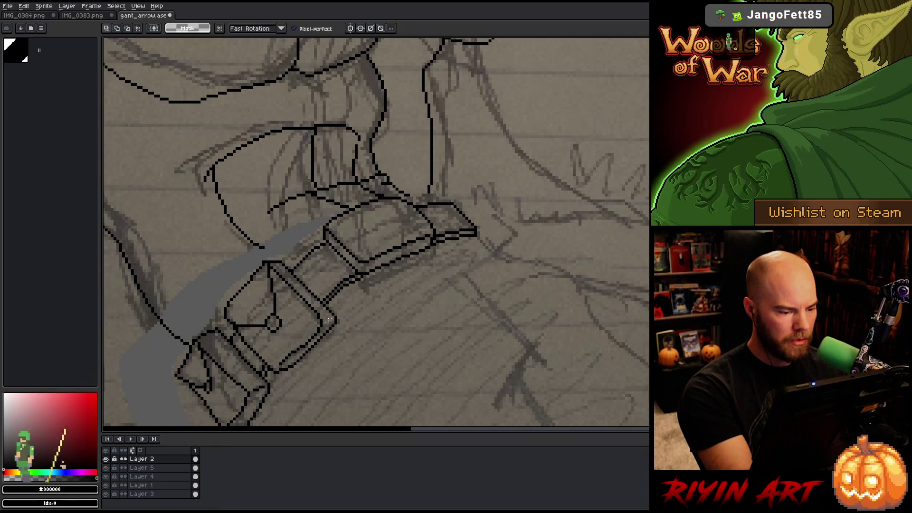
pyautogui.moveTo(327, 317)
pyautogui.mouseDown()
pyautogui.moveTo(300, 343)
pyautogui.moveTo(325, 320)
pyautogui.mouseUp()
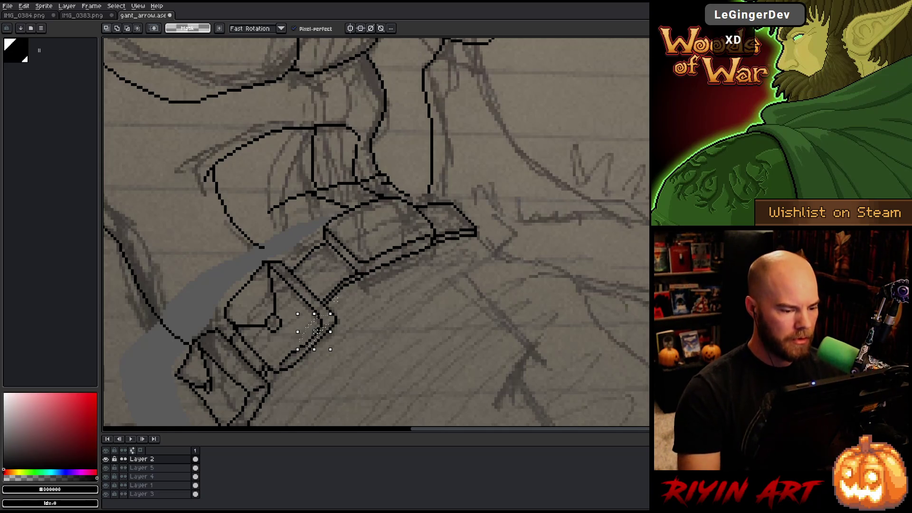
pyautogui.hotkey('ctrl', 'd')
pyautogui.press('b')
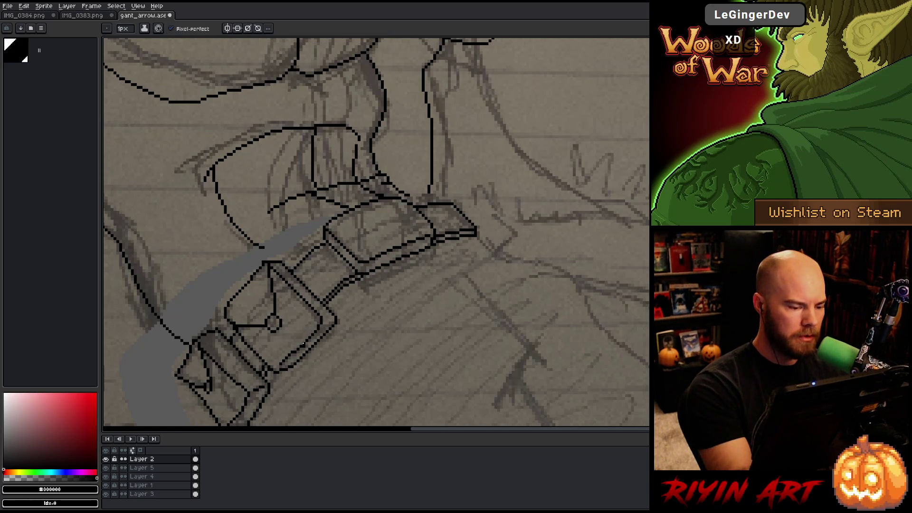
pyautogui.press('e')
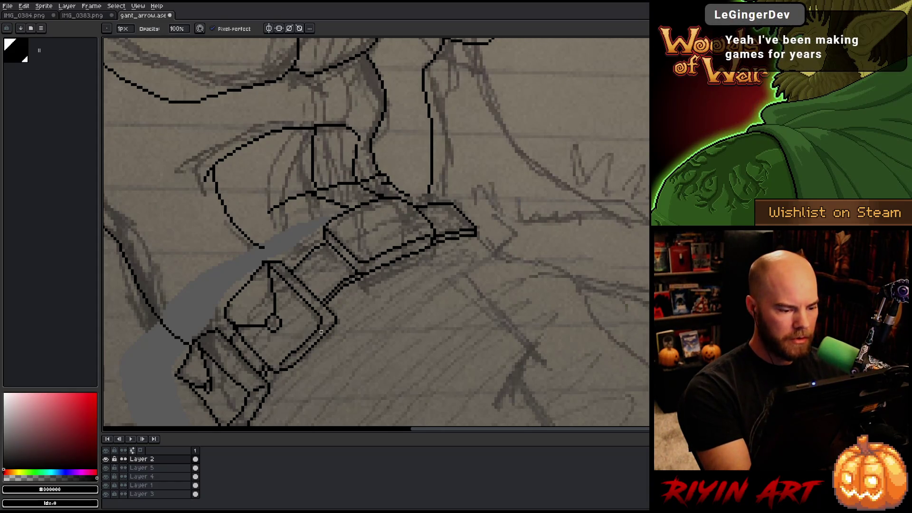
pyautogui.press('q')
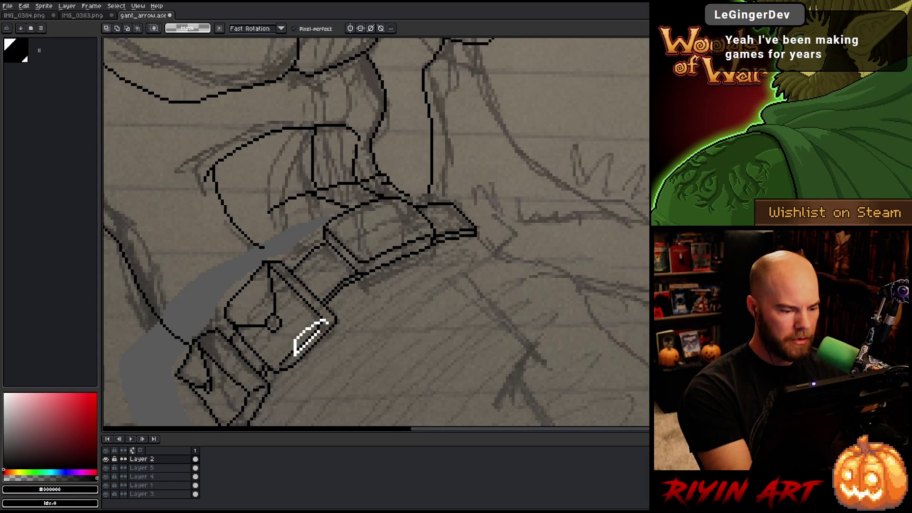
pyautogui.moveTo(327, 322); pyautogui.dragTo(326, 323)
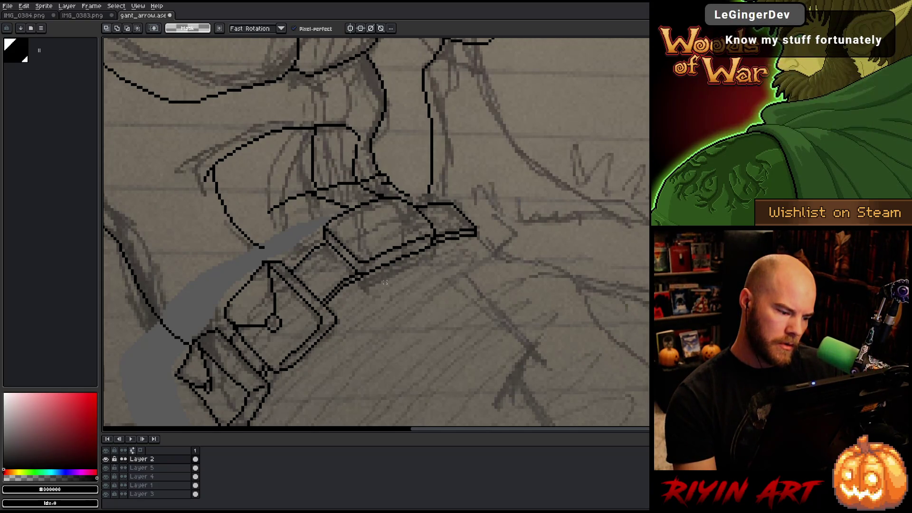
pyautogui.press('b')
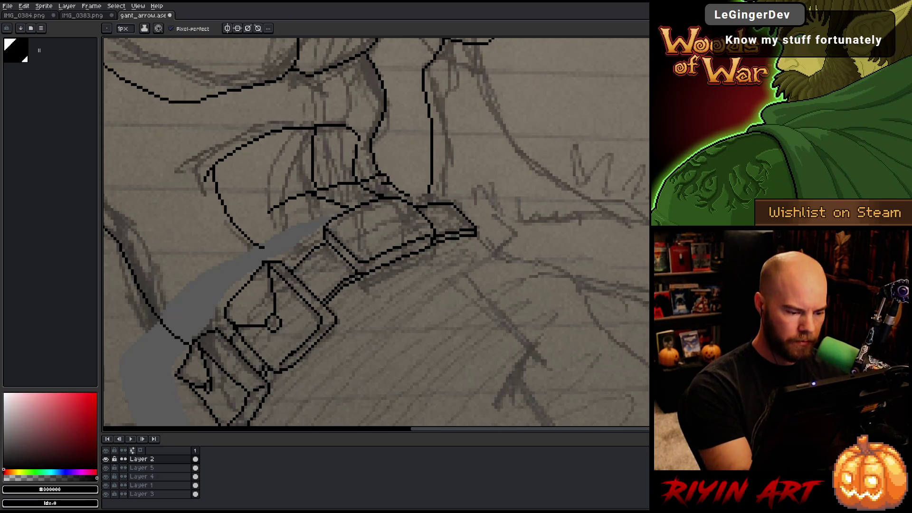
pyautogui.press('e')
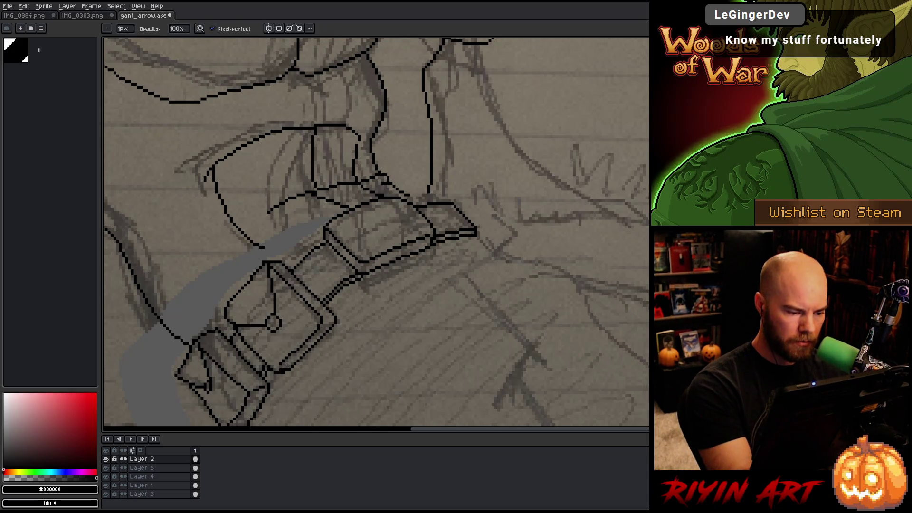
pyautogui.press('b')
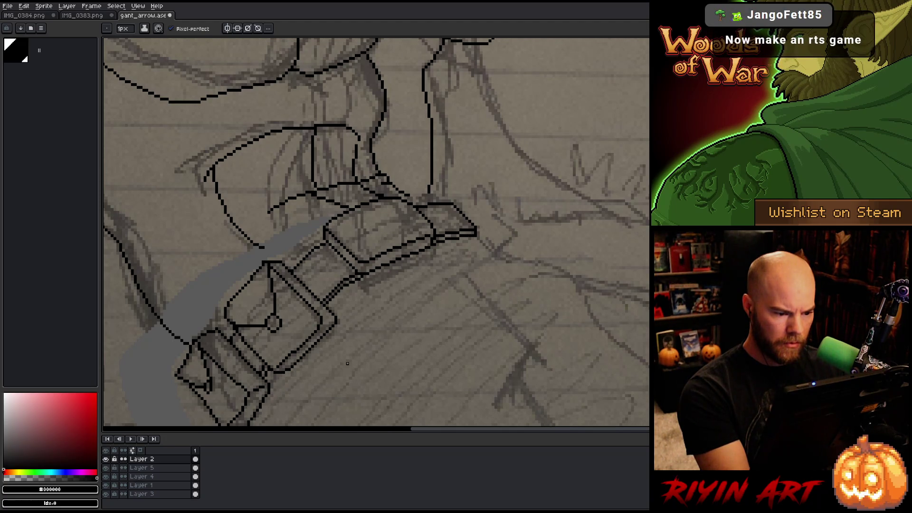
# Check Layer 2's visibility, then lasso the strap end and delete the stray light pixels.
pyautogui.click(105, 459)
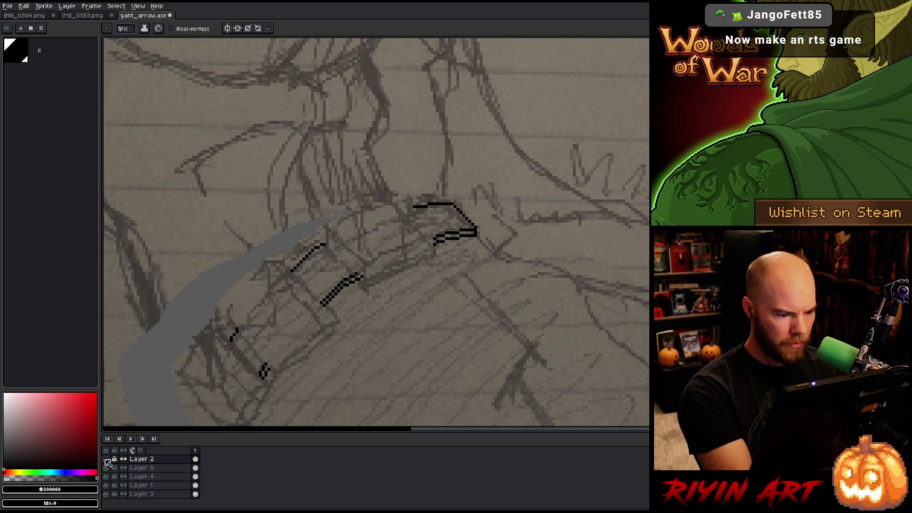
pyautogui.click(106, 459)
pyautogui.press('m')
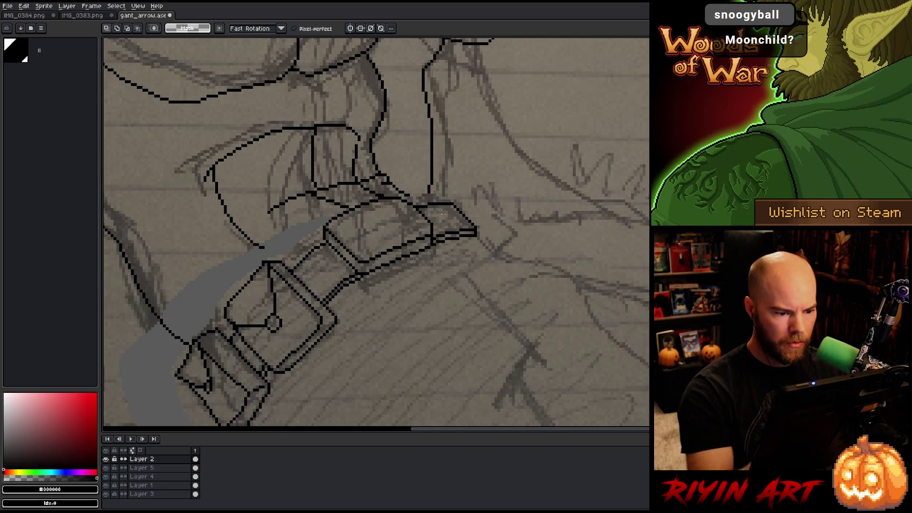
pyautogui.moveTo(426, 262); pyautogui.dragTo(429, 230)
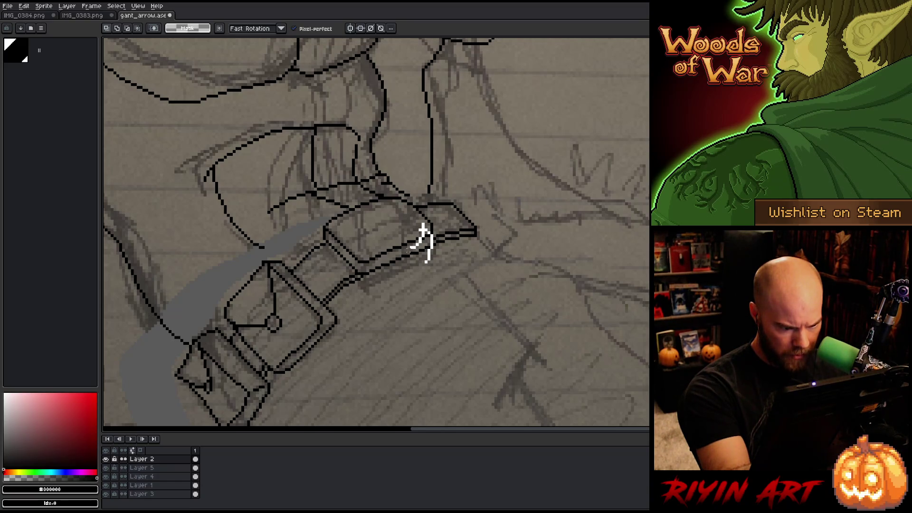
pyautogui.moveTo(423, 231)
pyautogui.mouseDown()
pyautogui.moveTo(369, 266)
pyautogui.moveTo(367, 285)
pyautogui.moveTo(417, 308)
pyautogui.mouseUp()
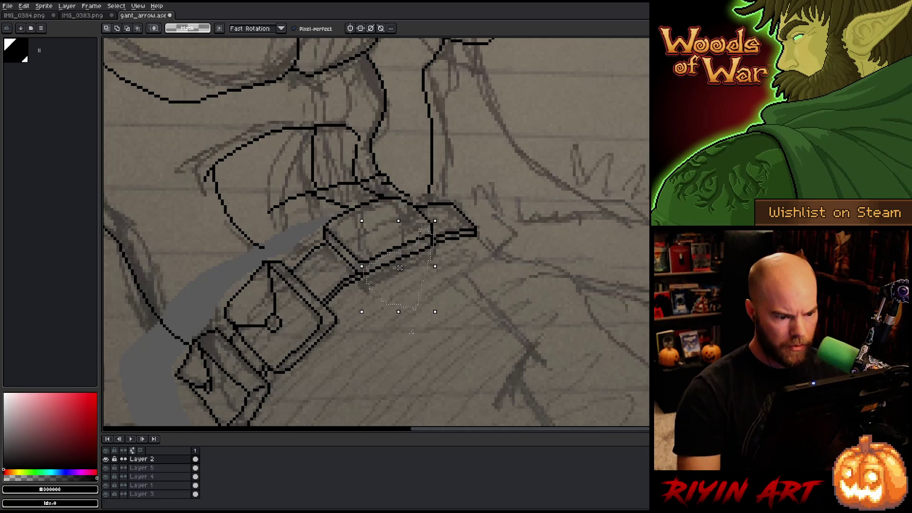
pyautogui.press('Delete')
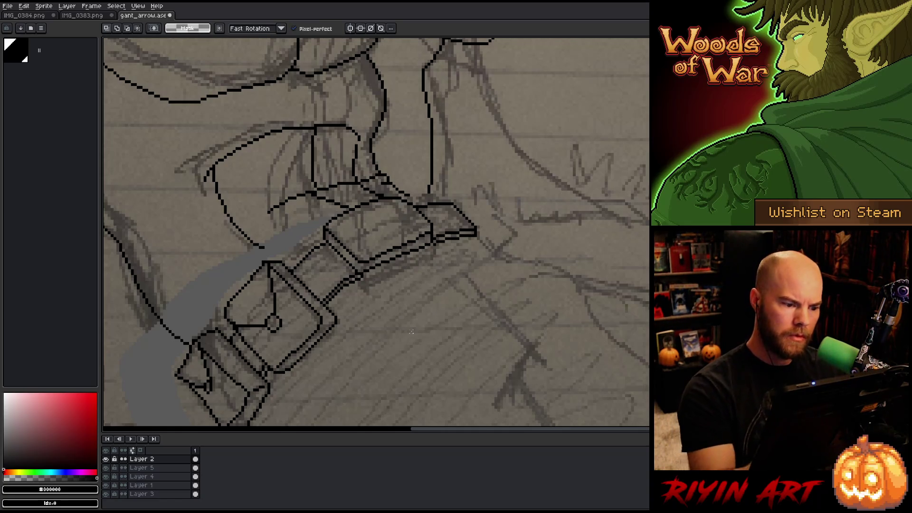
pyautogui.hotkey('ctrl', 'z')
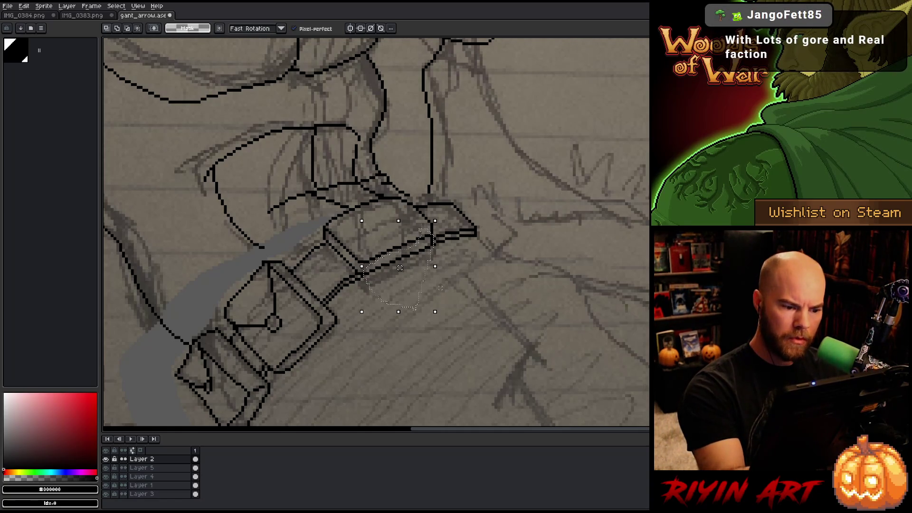
pyautogui.press('Delete')
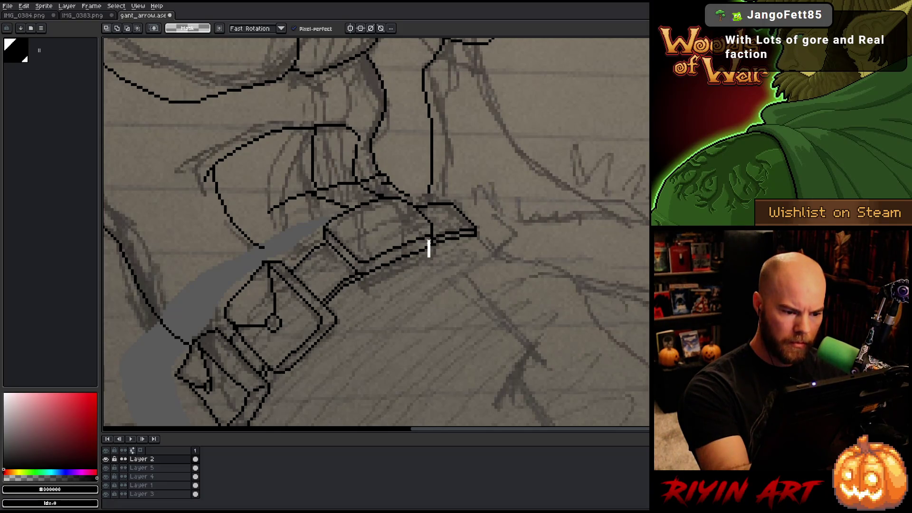
# Clean the pixels beside the belt's right end with eraser and pencil, then save gant_arrow.ase.
pyautogui.moveTo(426, 233)
pyautogui.mouseDown()
pyautogui.moveTo(387, 261)
pyautogui.moveTo(388, 299)
pyautogui.mouseUp()
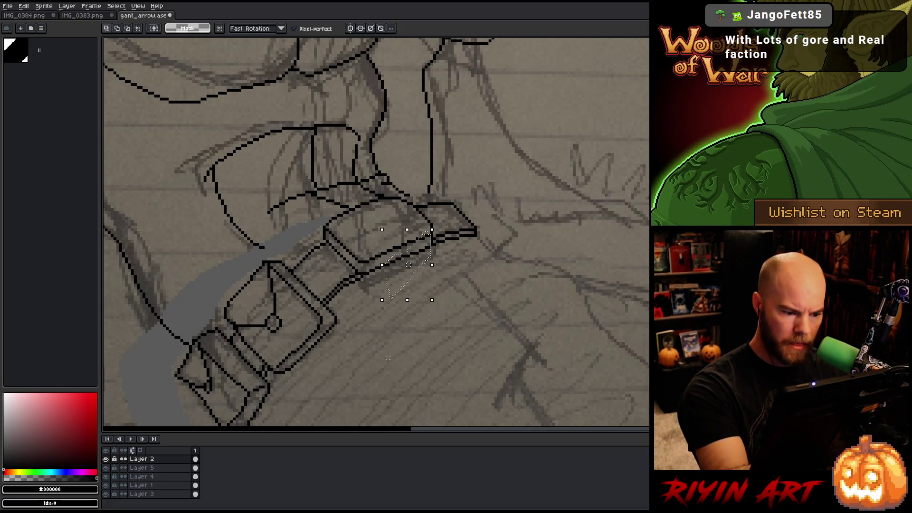
pyautogui.hotkey('ctrl', 'd')
pyautogui.press('b')
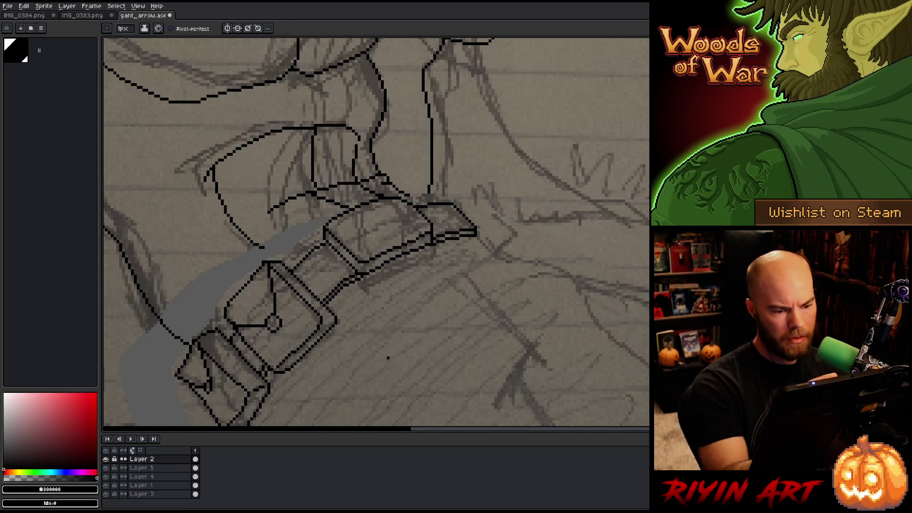
pyautogui.press('e')
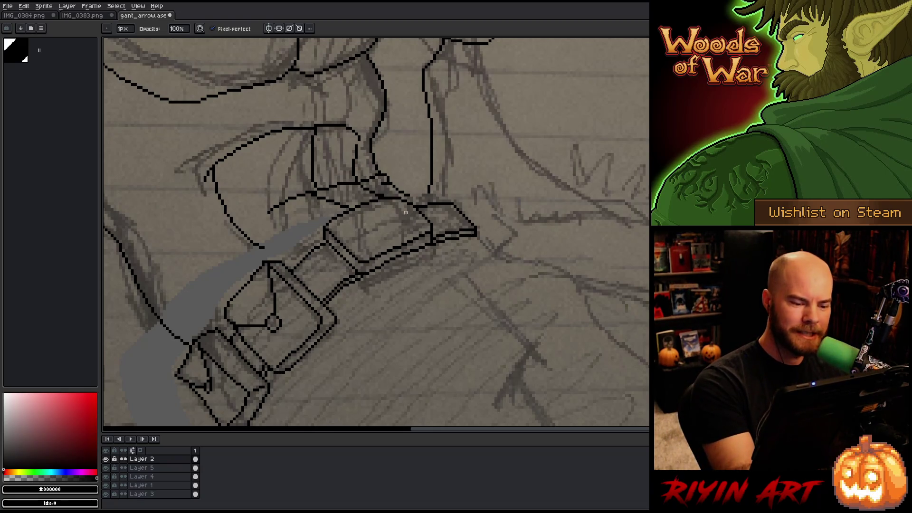
pyautogui.press('b')
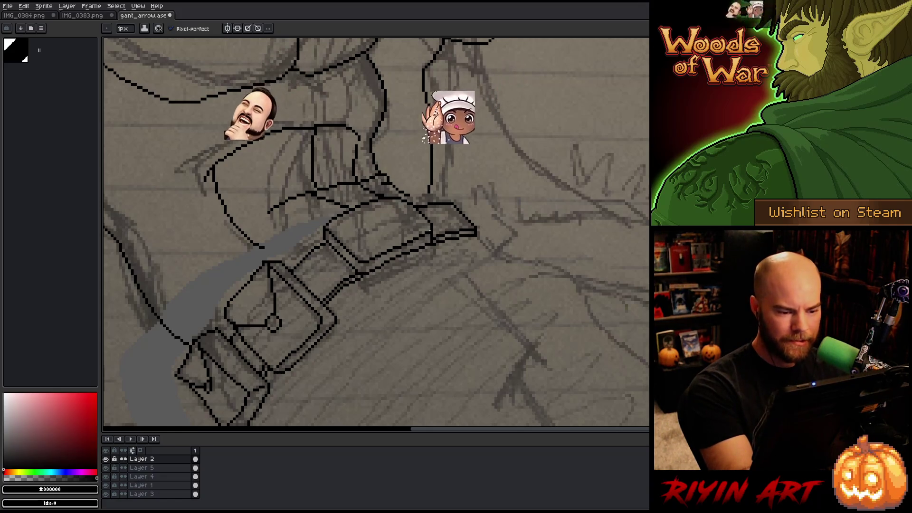
pyautogui.press('e')
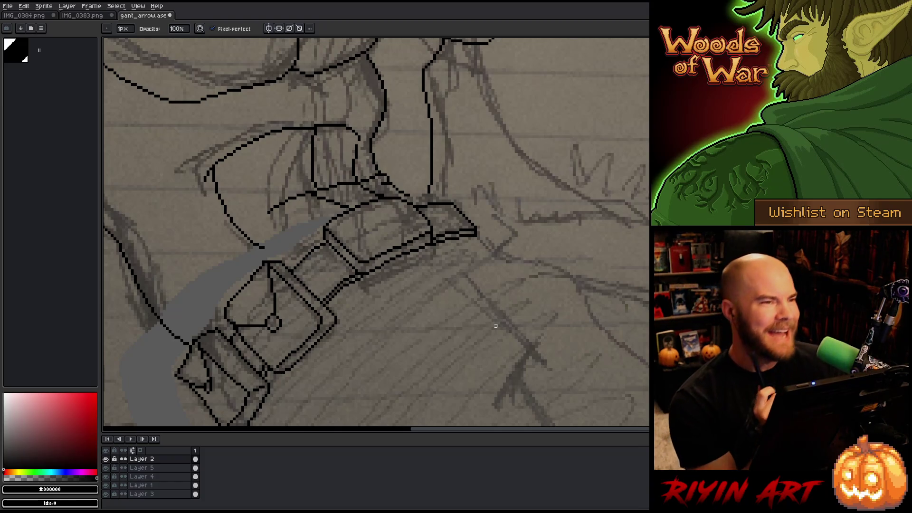
pyautogui.hotkey('ctrl', 's')
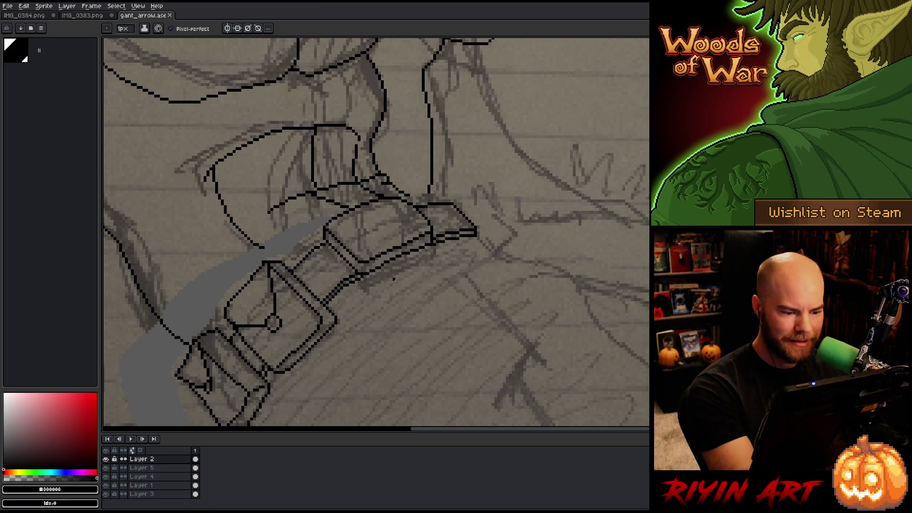
# Lasso part of the belt buckle, move its pixels, and deselect.
pyautogui.press('m')
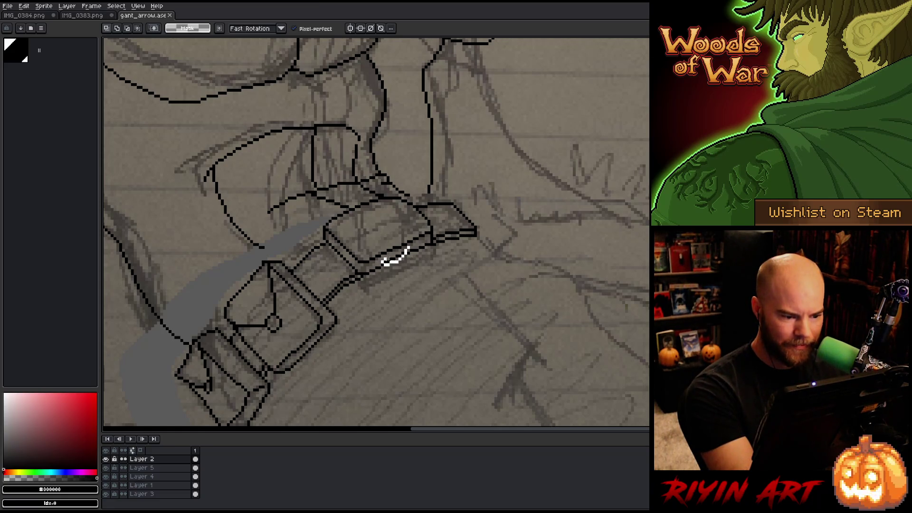
pyautogui.click(410, 239)
pyautogui.press('b')
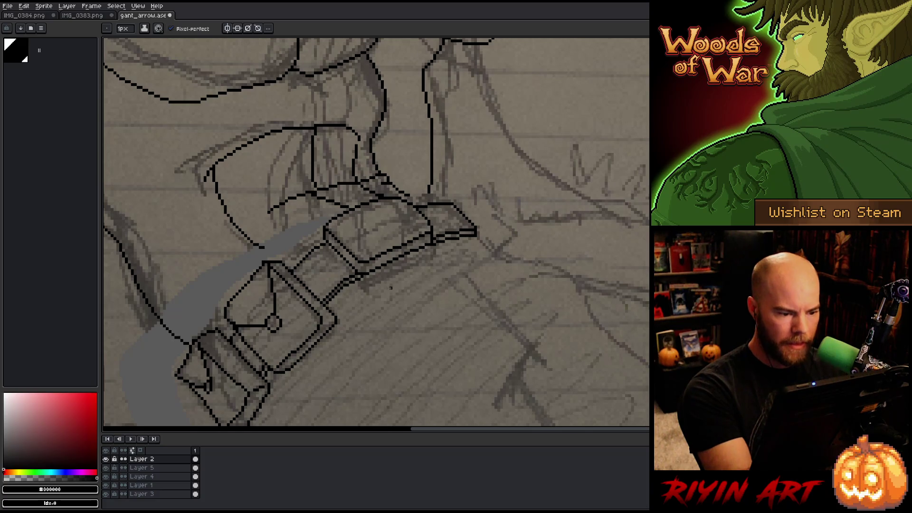
pyautogui.press('m')
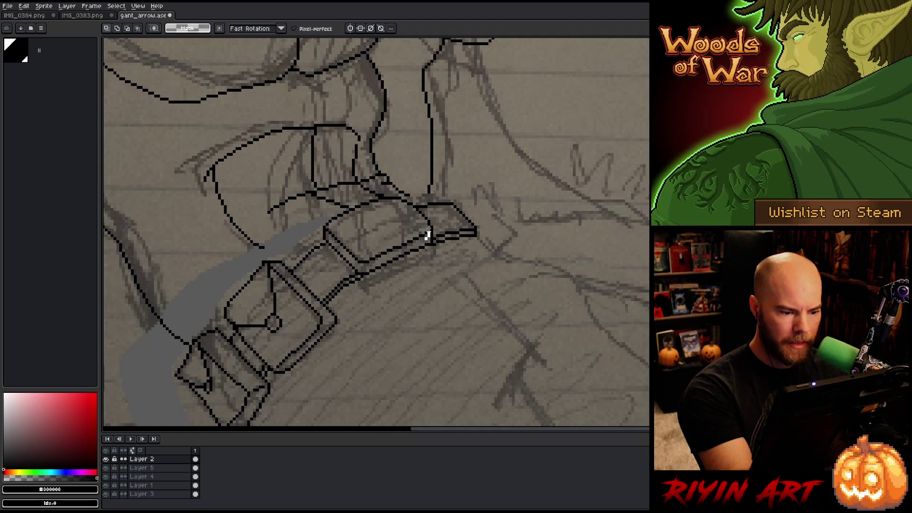
pyautogui.moveTo(428, 233)
pyautogui.mouseDown()
pyautogui.moveTo(408, 236)
pyautogui.moveTo(397, 252)
pyautogui.moveTo(411, 241)
pyautogui.mouseUp()
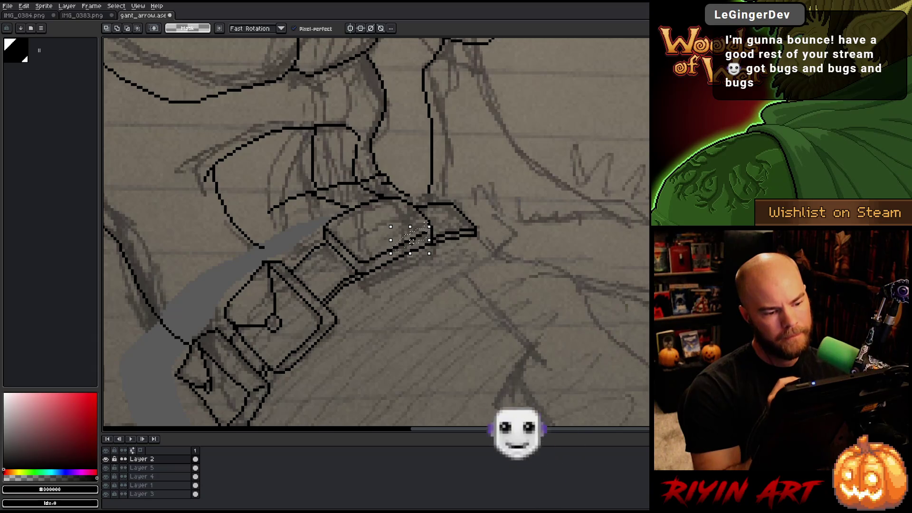
pyautogui.hotkey('ctrl', 'd')
pyautogui.press('b')
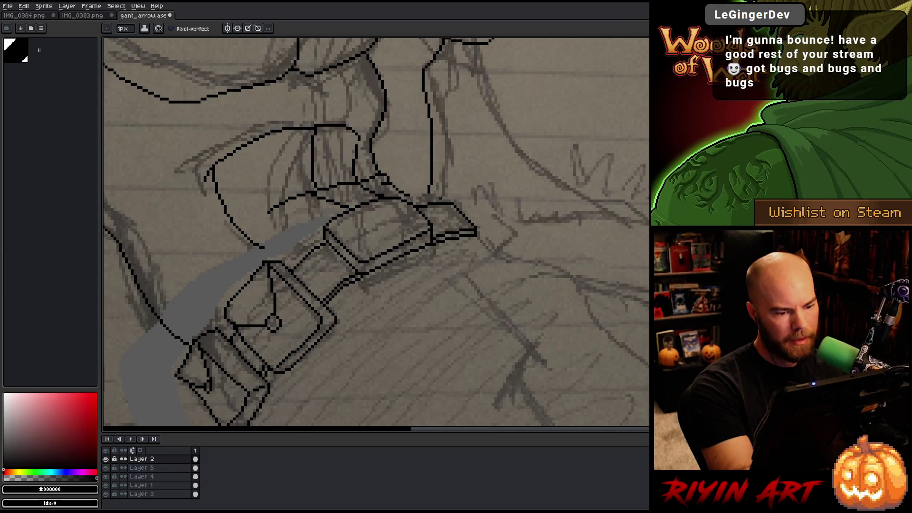
# Erase the stray pixels on the belt line and save the line art.
pyautogui.press('e')
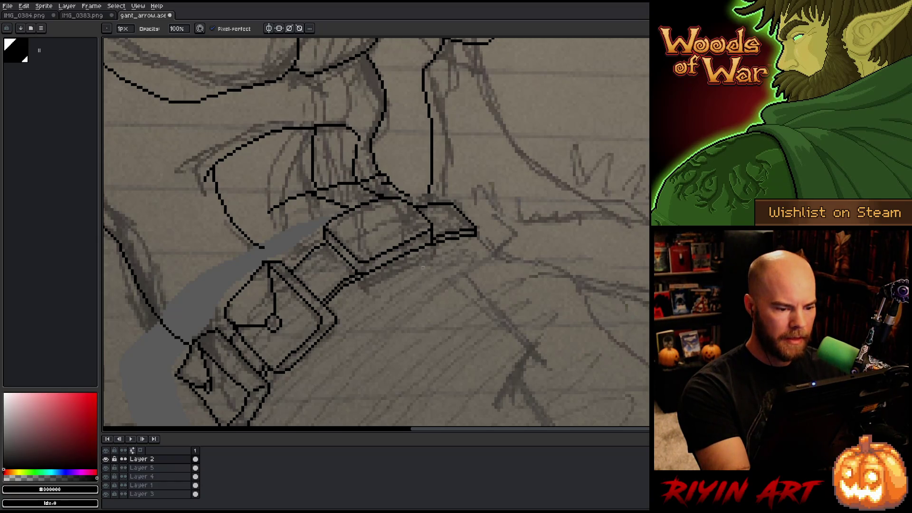
pyautogui.press('b')
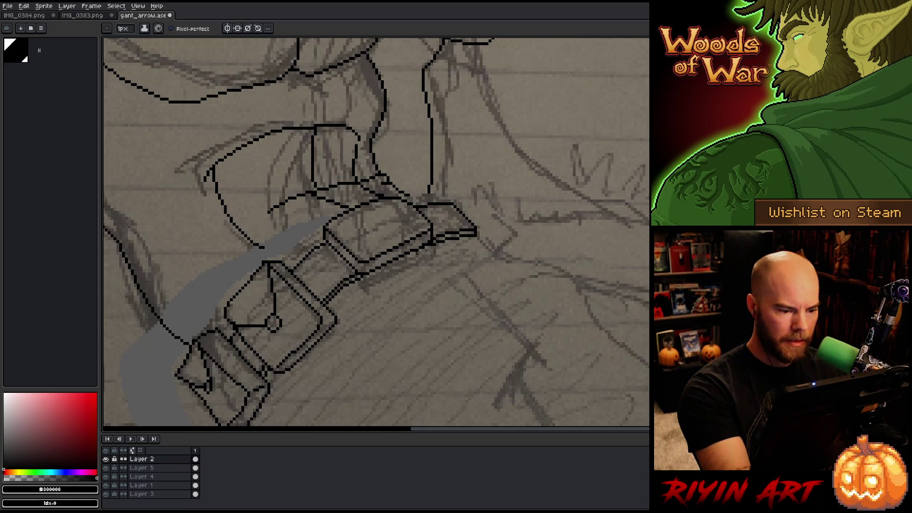
pyautogui.press('e')
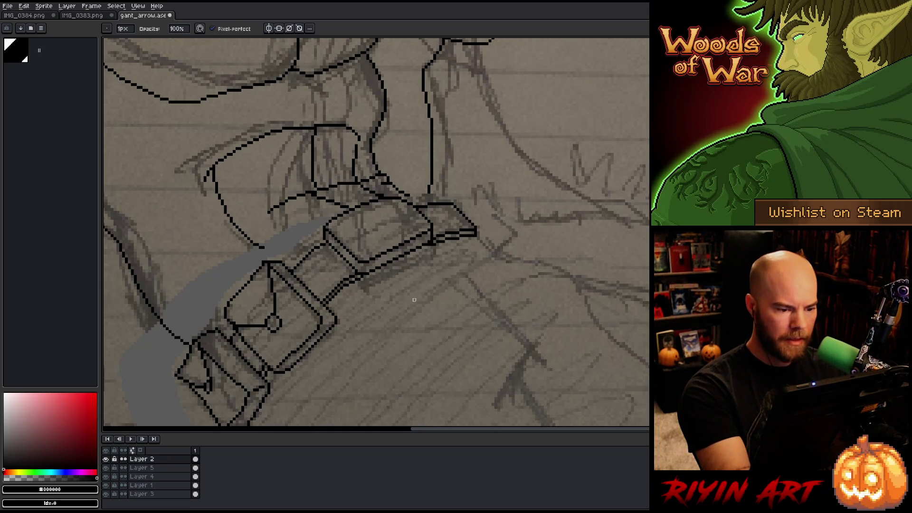
pyautogui.click(430, 246)
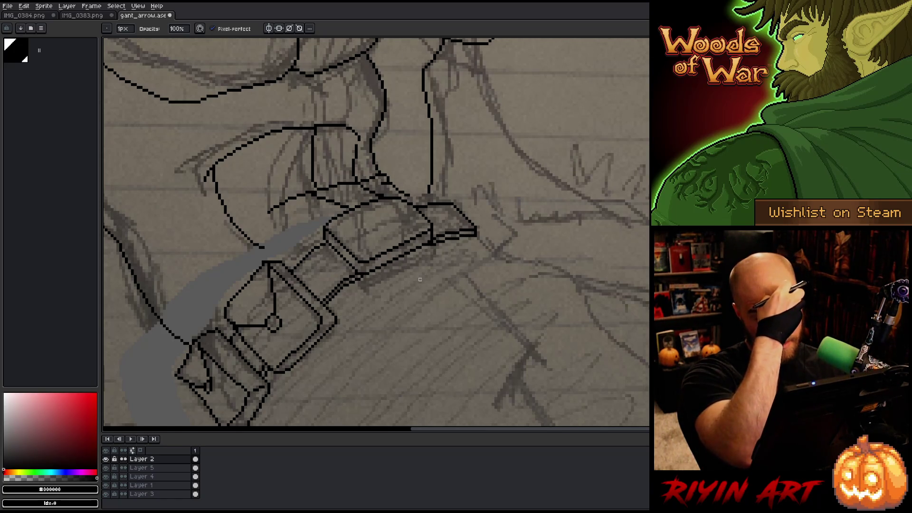
pyautogui.scroll(-5, 420, 279)
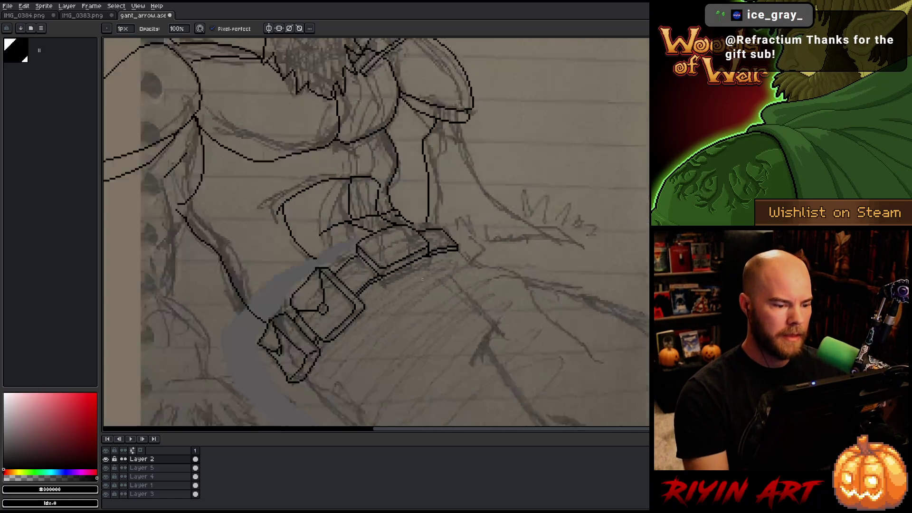
pyautogui.scroll(1, 430, 293)
pyautogui.hotkey('ctrl', 's')
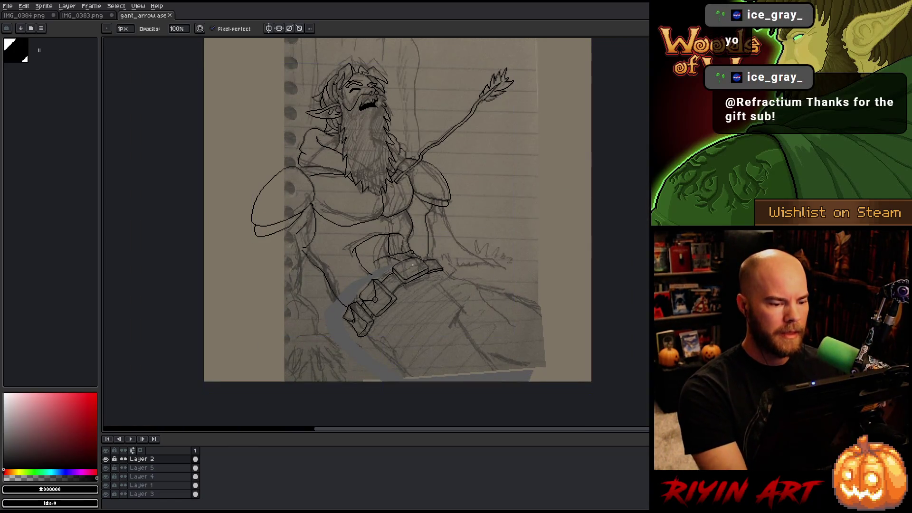
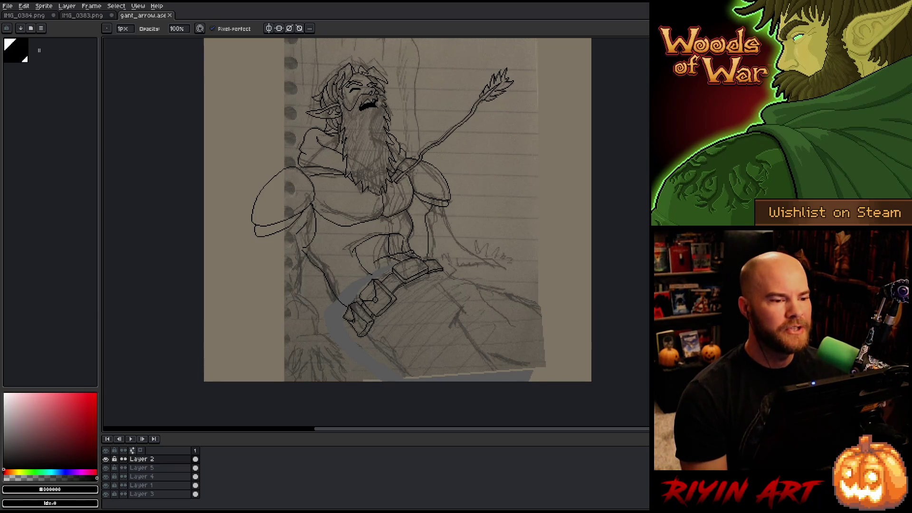
# Ink the line running right from the belt, undoing an overlong redrawn stroke.
pyautogui.scroll(1, 289, 320)
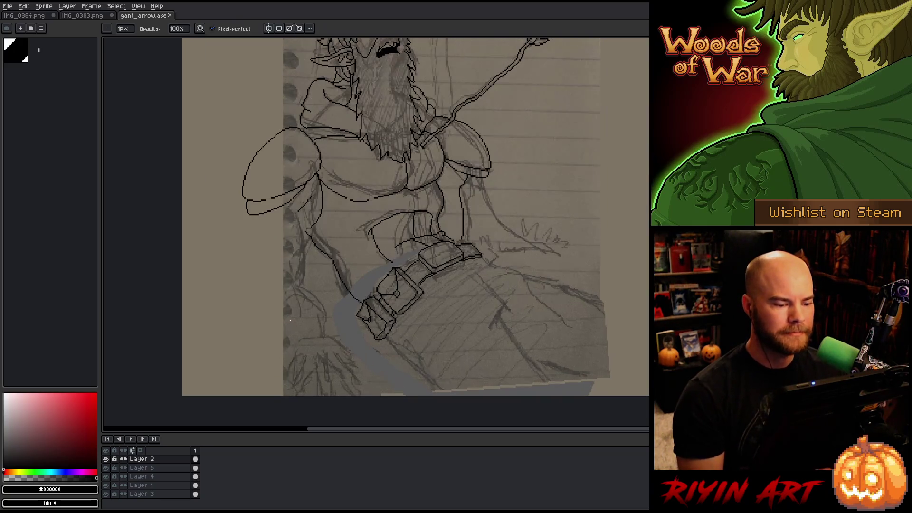
pyautogui.moveTo(424, 307); pyautogui.dragTo(358, 327)
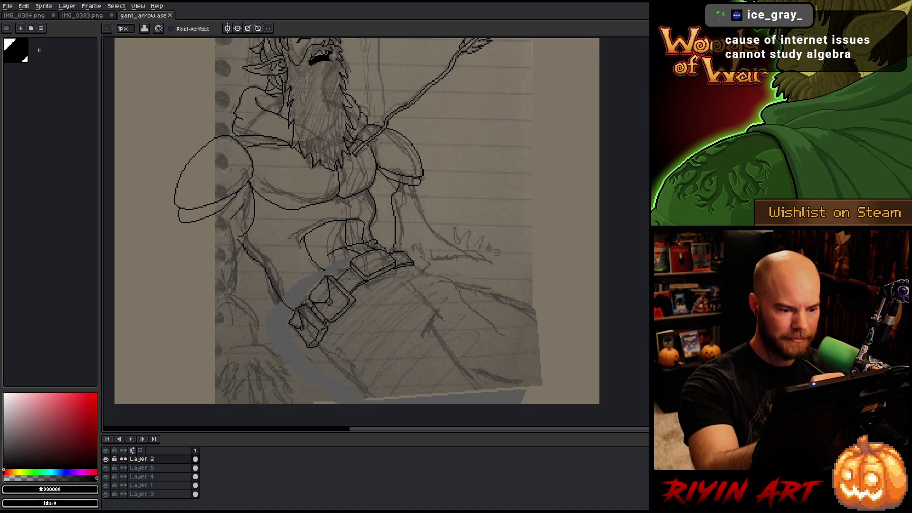
pyautogui.moveTo(411, 240); pyautogui.dragTo(518, 265)
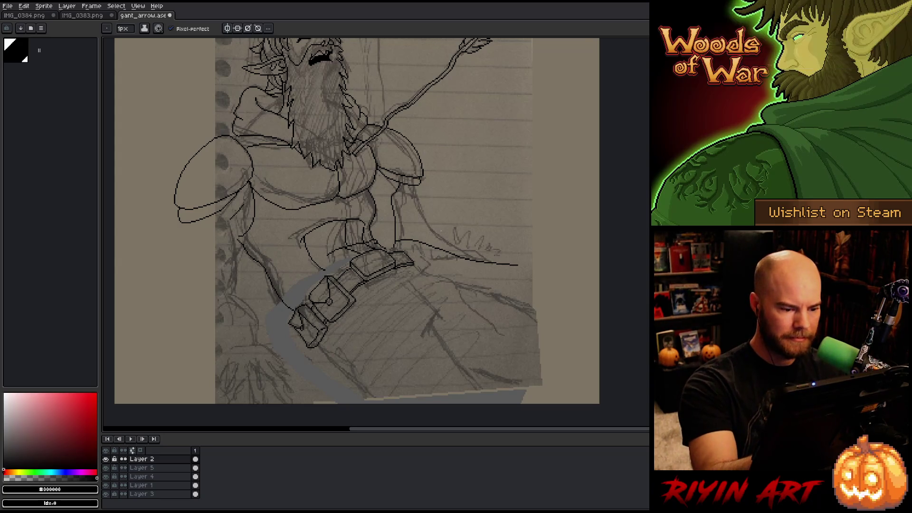
pyautogui.moveTo(480, 261); pyautogui.dragTo(460, 224)
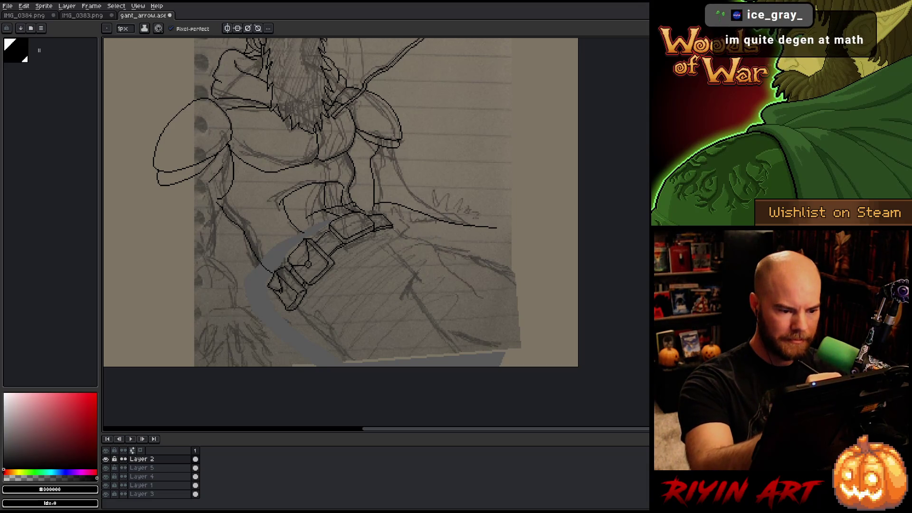
pyautogui.moveTo(394, 230)
pyautogui.mouseDown()
pyautogui.moveTo(560, 296)
pyautogui.moveTo(584, 335)
pyautogui.mouseUp()
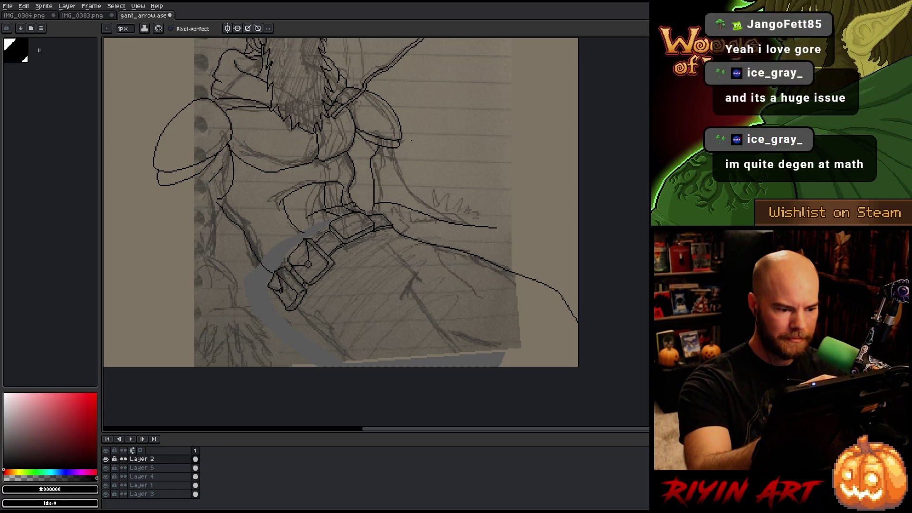
pyautogui.hotkey('ctrl', 'z')
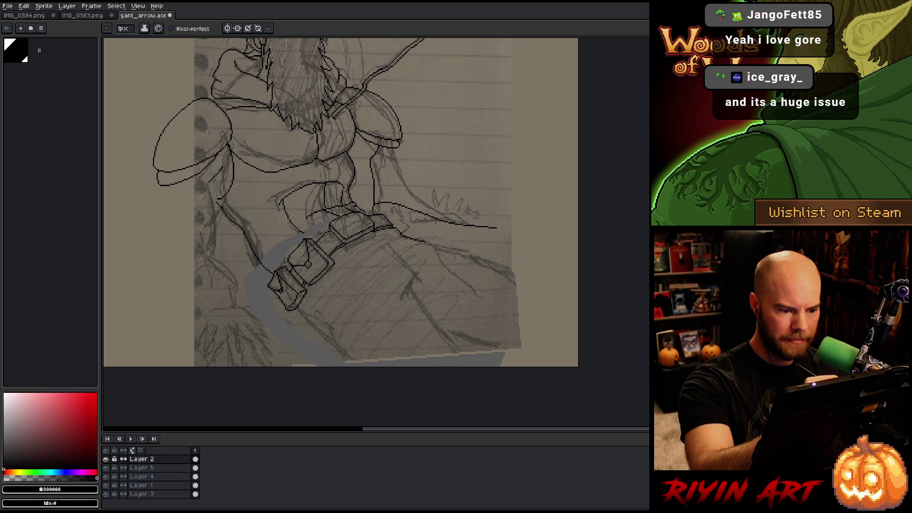
# Ink the cape edge and a second line to the canvas bottom, plus short strokes below the belt.
pyautogui.moveTo(427, 242)
pyautogui.mouseDown()
pyautogui.moveTo(522, 282)
pyautogui.moveTo(562, 366)
pyautogui.mouseUp()
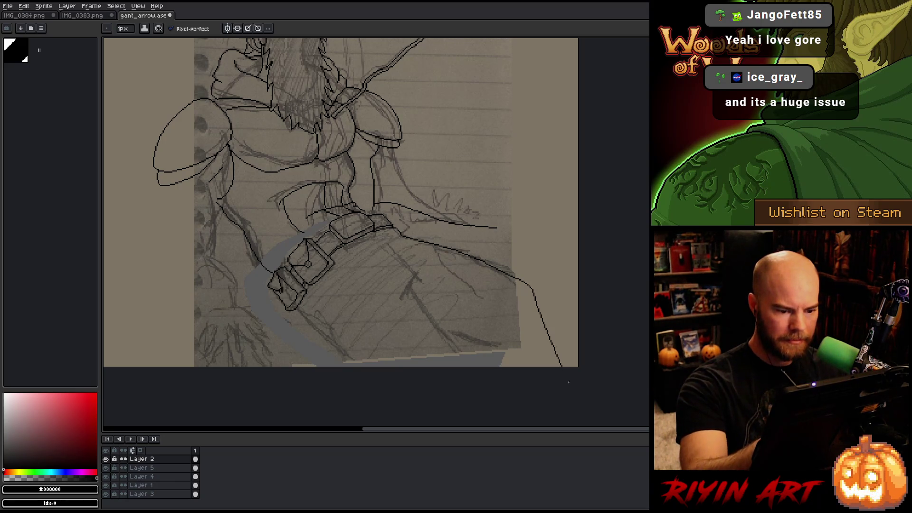
pyautogui.moveTo(407, 287); pyautogui.dragTo(546, 366)
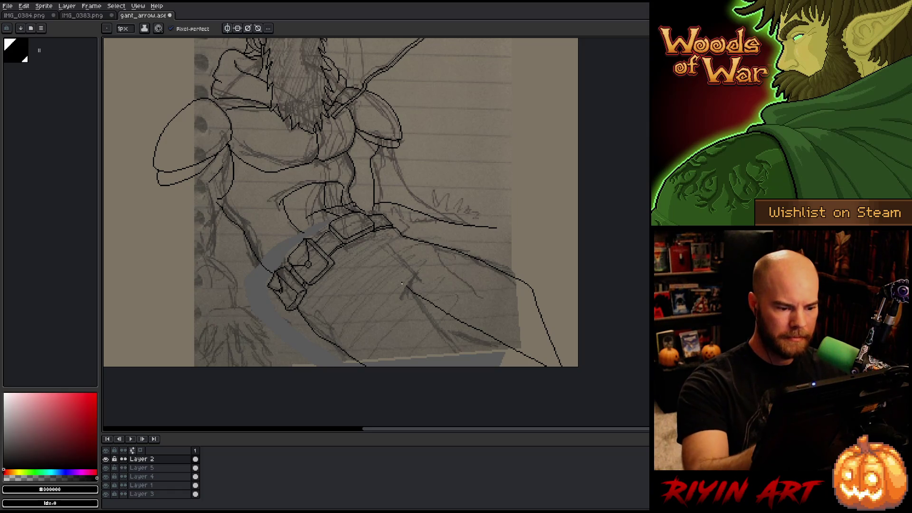
pyautogui.moveTo(407, 301); pyautogui.dragTo(412, 265)
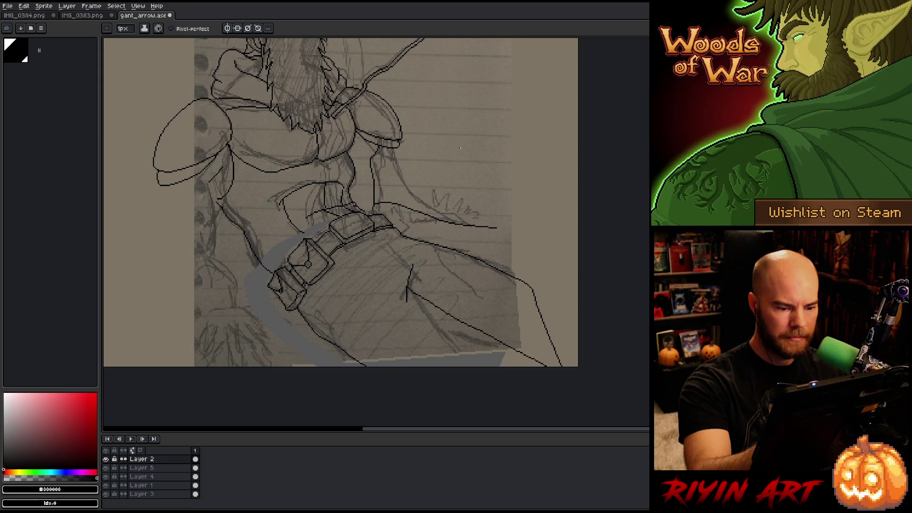
pyautogui.moveTo(460, 147); pyautogui.dragTo(510, 271)
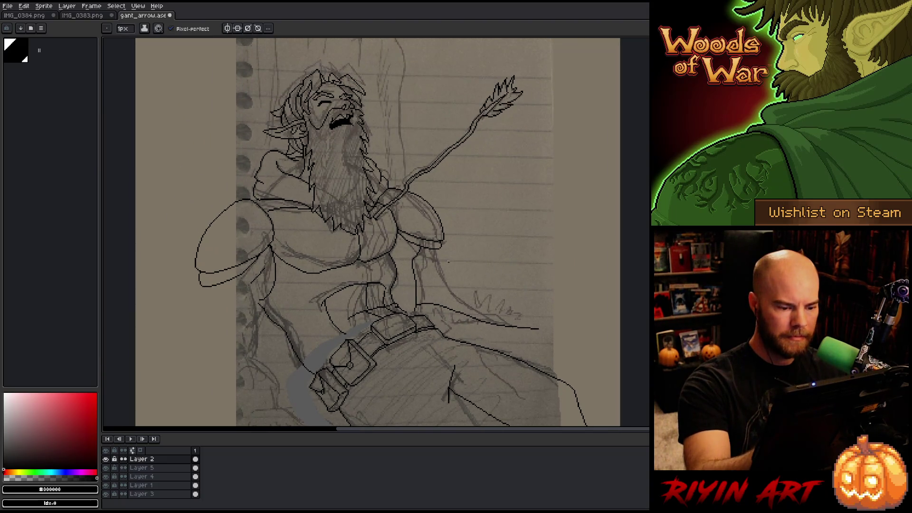
pyautogui.moveTo(410, 367)
pyautogui.mouseDown()
pyautogui.moveTo(426, 343)
pyautogui.moveTo(442, 357)
pyautogui.moveTo(430, 392)
pyautogui.moveTo(426, 345)
pyautogui.mouseUp()
# Replace the zigzag with parallel diagonal hatch strokes below the belt.
pyautogui.hotkey('ctrl', 'z')
pyautogui.moveTo(426, 393); pyautogui.dragTo(442, 349)
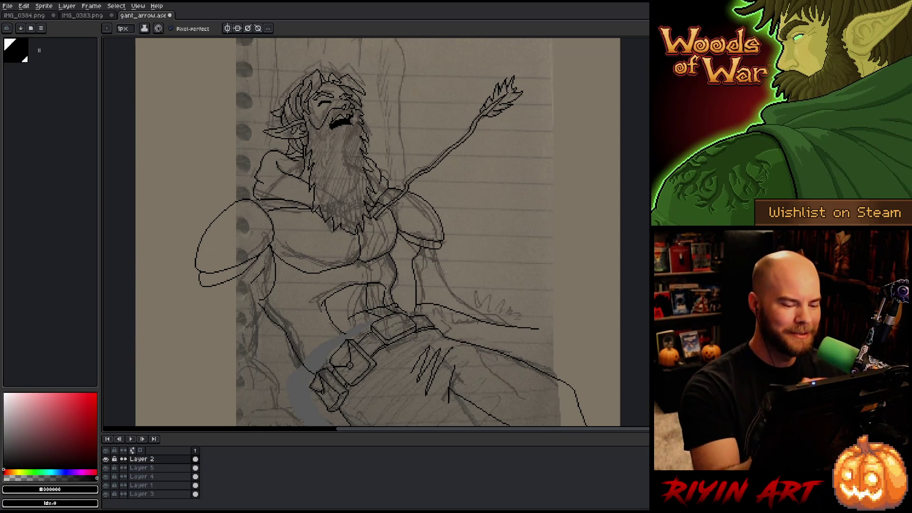
pyautogui.moveTo(435, 352); pyautogui.dragTo(425, 375)
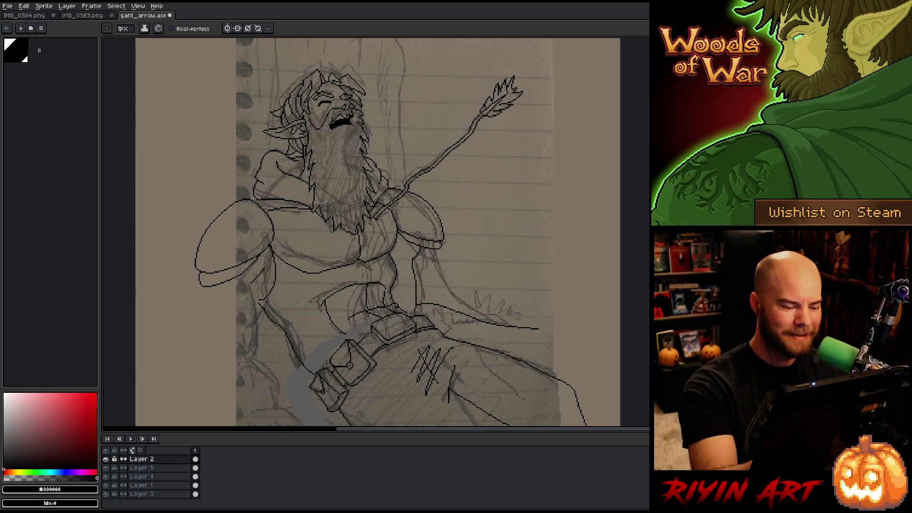
# Ink the left edge of the torso, undoing the stray curve under the shoulder pad.
pyautogui.moveTo(456, 248)
pyautogui.mouseDown()
pyautogui.moveTo(515, 230)
pyautogui.moveTo(543, 197)
pyautogui.mouseUp()
pyautogui.moveTo(479, 249); pyautogui.dragTo(516, 219)
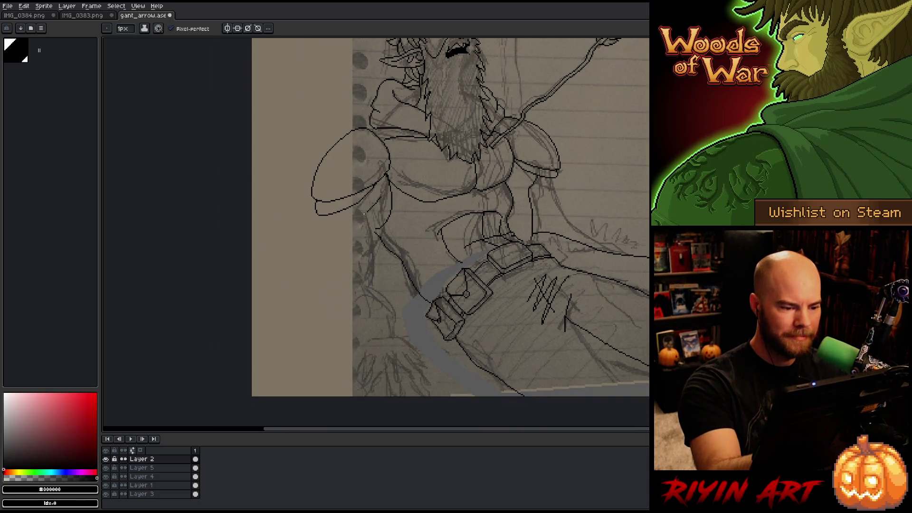
pyautogui.moveTo(366, 216); pyautogui.dragTo(374, 285)
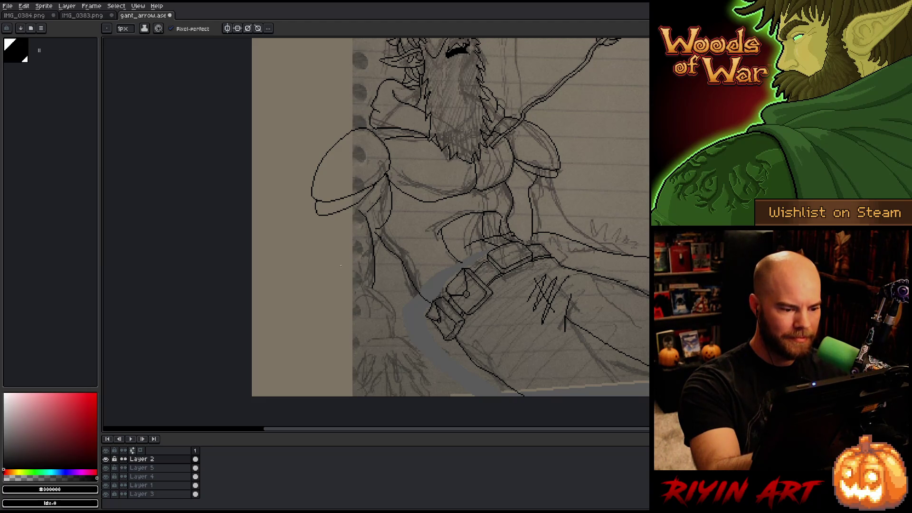
pyautogui.press('e')
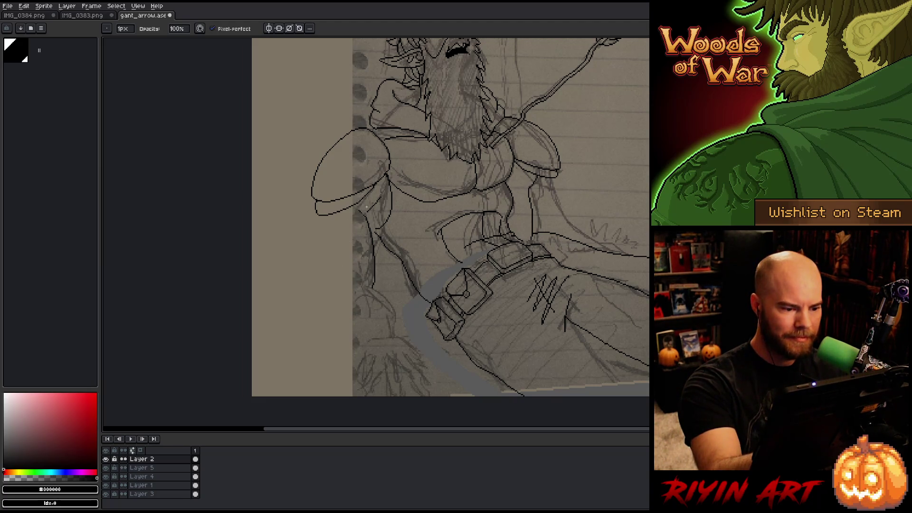
pyautogui.press('b')
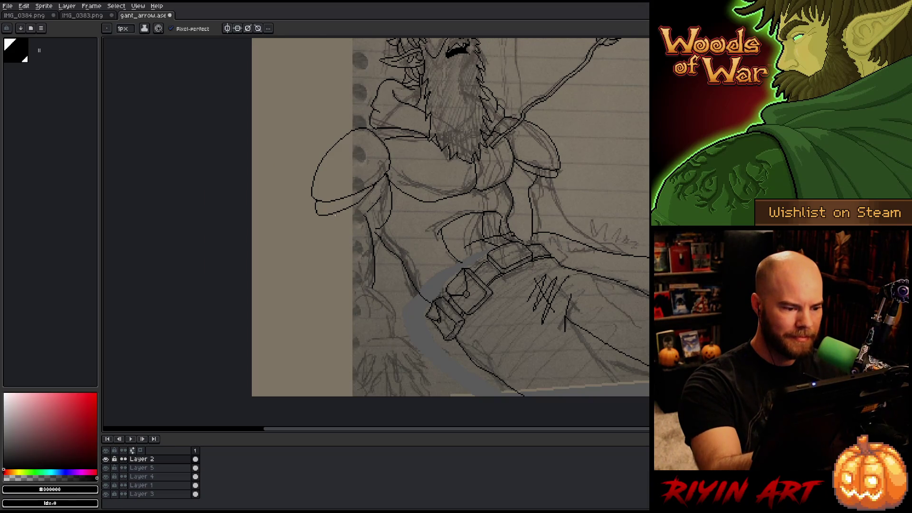
pyautogui.hotkey('ctrl', 'z')
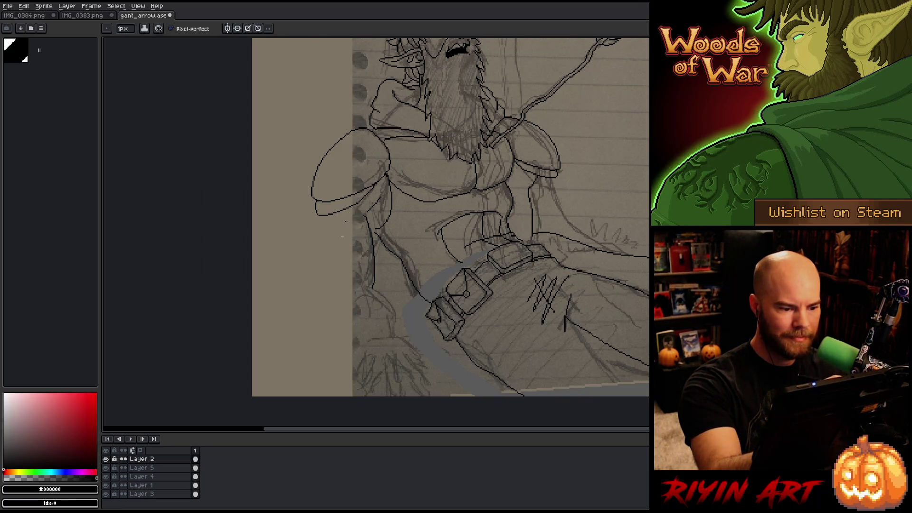
pyautogui.moveTo(318, 215); pyautogui.dragTo(341, 231)
pyautogui.hotkey('ctrl', 'z')
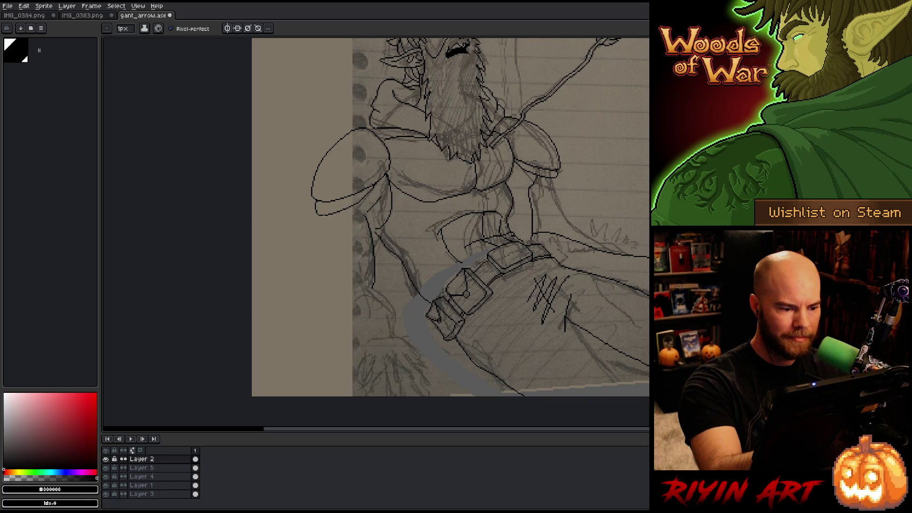
pyautogui.hotkey('ctrl', 'z')
# Lasso the arm lines and nudge them two pixels right, then drop a second selection.
pyautogui.press('q')
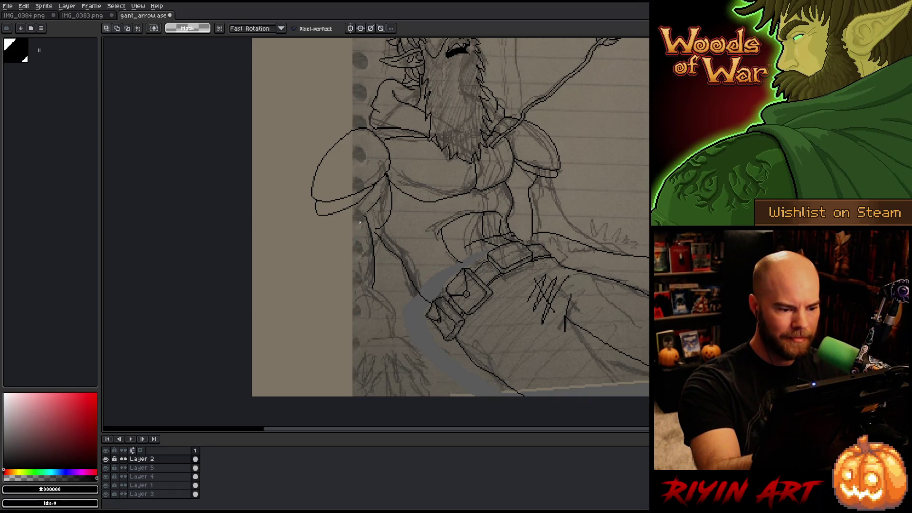
pyautogui.moveTo(361, 216)
pyautogui.mouseDown()
pyautogui.moveTo(377, 247)
pyautogui.moveTo(362, 301)
pyautogui.mouseUp()
pyautogui.hotkey('ctrl', 't')
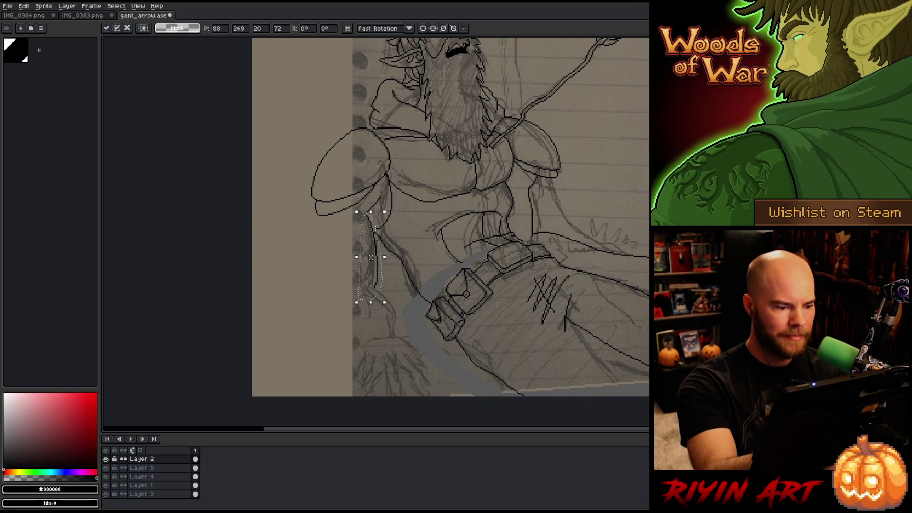
pyautogui.press('Right')
pyautogui.press('Right')
pyautogui.press('Right')
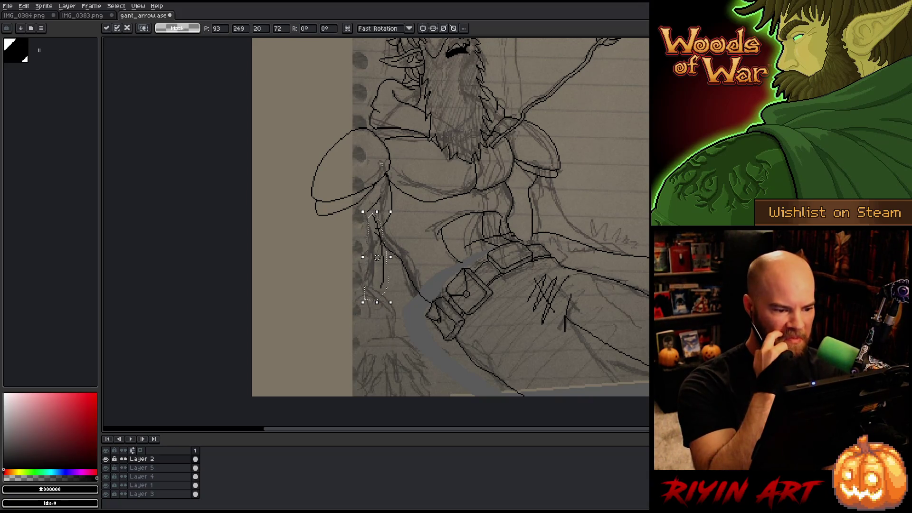
pyautogui.press('Right')
pyautogui.press('Return')
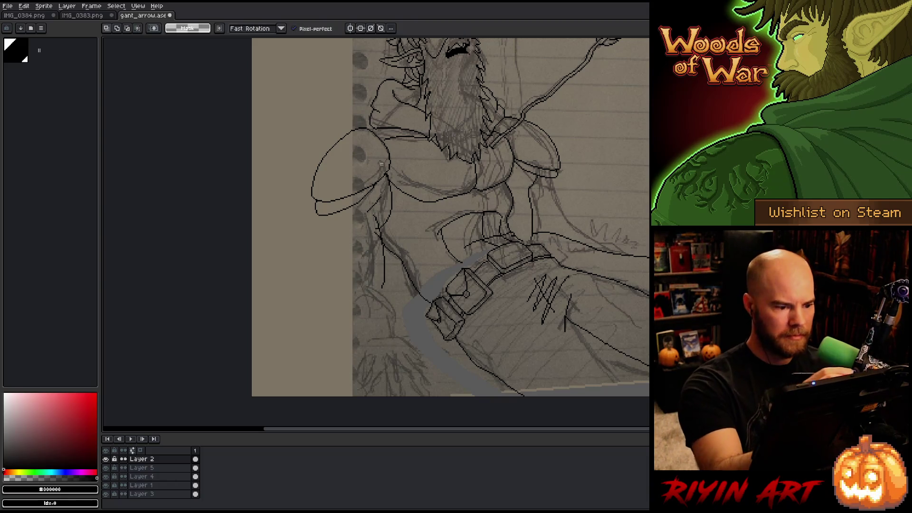
pyautogui.press('b')
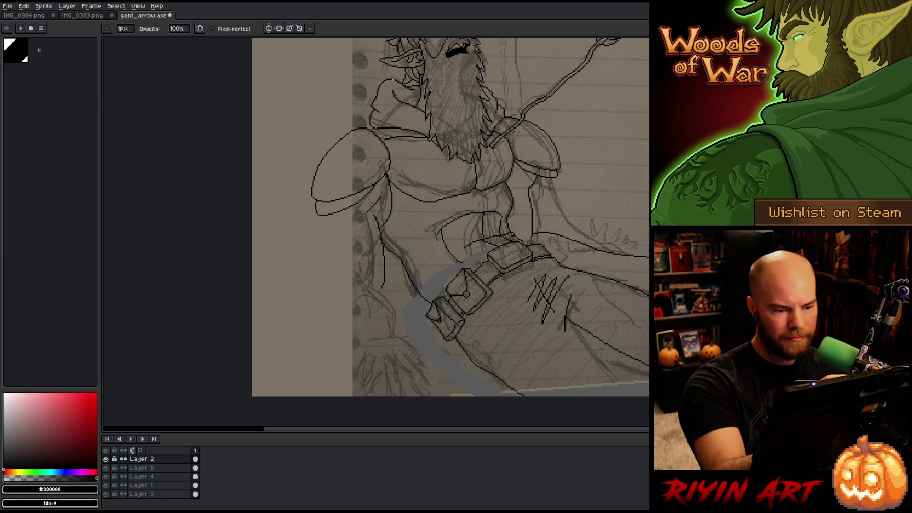
pyautogui.press('q')
pyautogui.moveTo(383, 189)
pyautogui.mouseDown()
pyautogui.moveTo(372, 215)
pyautogui.moveTo(378, 190)
pyautogui.mouseUp()
pyautogui.hotkey('ctrl', 't')
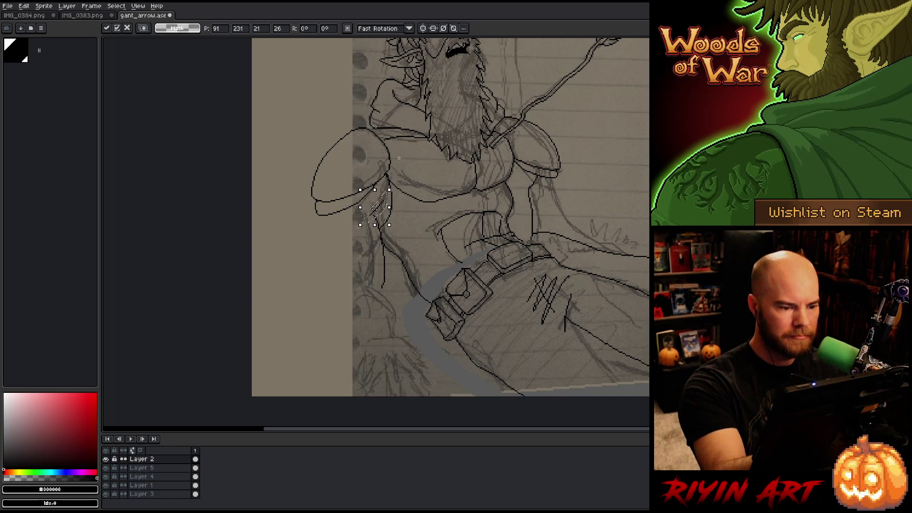
pyautogui.hotkey('ctrl', 'd')
pyautogui.press('b')
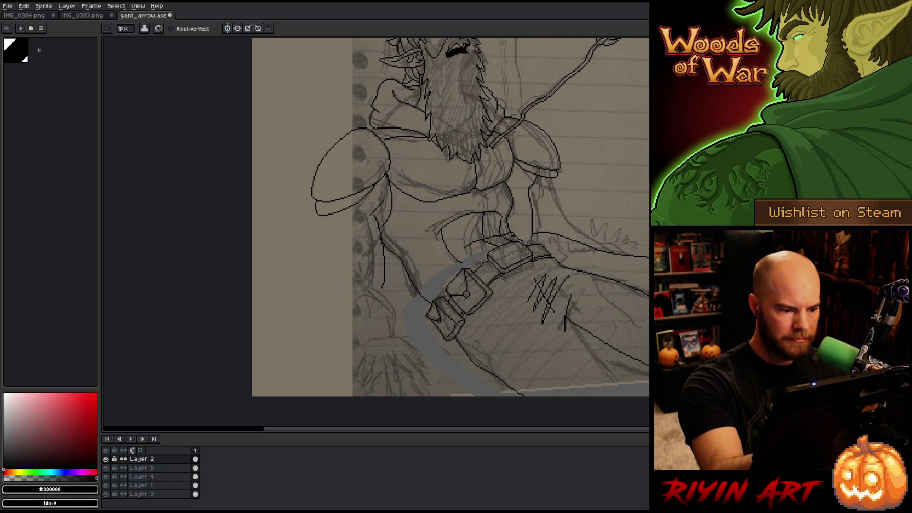
# Try several strokes down the left arm and forearm, undoing the unsatisfactory ones.
pyautogui.moveTo(328, 221); pyautogui.dragTo(337, 281)
pyautogui.hotkey('ctrl', 'z')
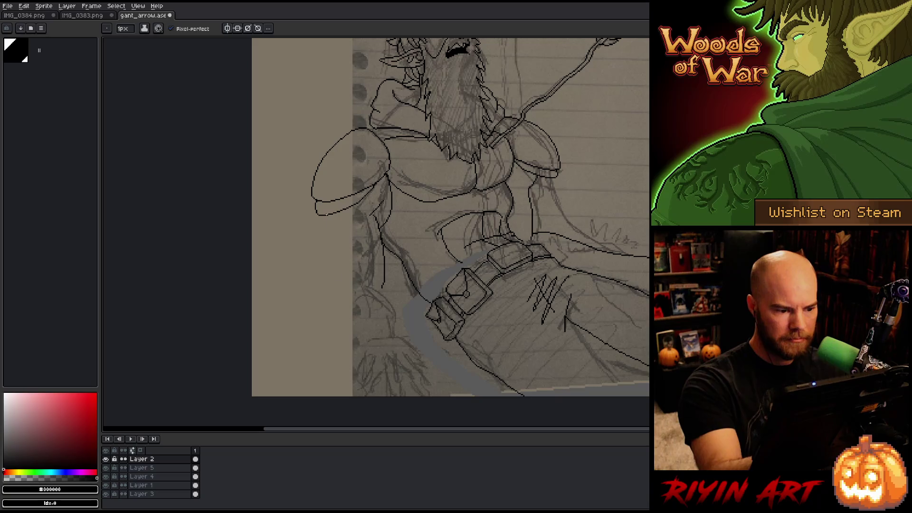
pyautogui.moveTo(329, 231); pyautogui.dragTo(337, 317)
pyautogui.hotkey('ctrl', 'z')
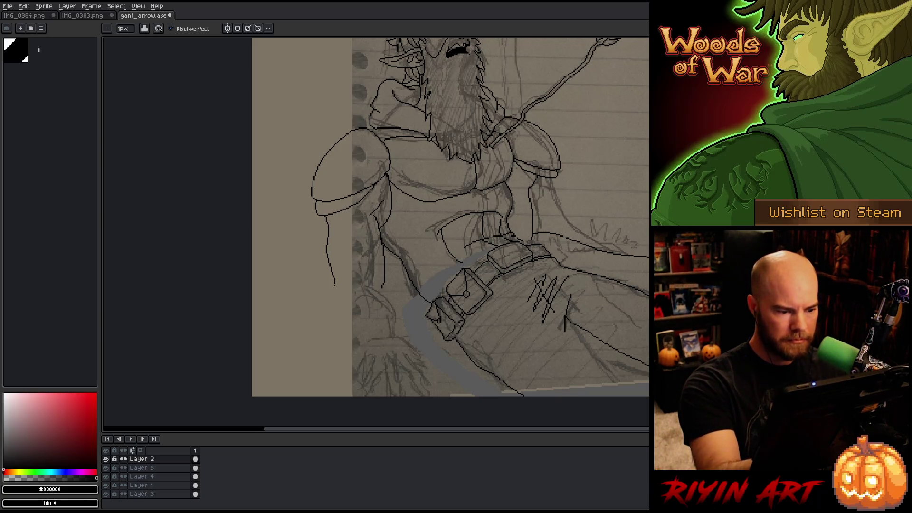
pyautogui.moveTo(333, 282)
pyautogui.mouseDown()
pyautogui.moveTo(337, 324)
pyautogui.moveTo(369, 289)
pyautogui.moveTo(400, 314)
pyautogui.mouseUp()
pyautogui.hotkey('ctrl', 'z')
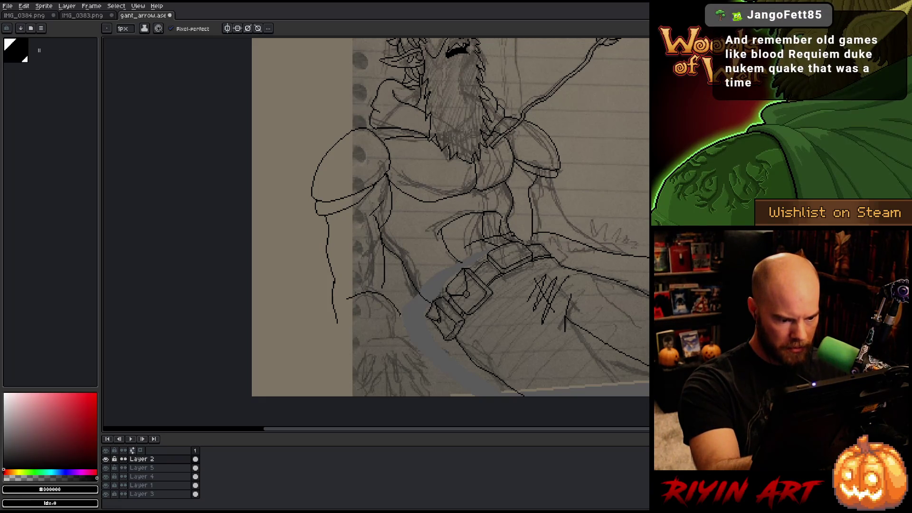
pyautogui.hotkey('ctrl', 'z')
pyautogui.moveTo(345, 302)
pyautogui.mouseDown()
pyautogui.moveTo(390, 304)
pyautogui.moveTo(399, 322)
pyautogui.moveTo(374, 299)
pyautogui.moveTo(344, 309)
pyautogui.moveTo(334, 338)
pyautogui.moveTo(353, 370)
pyautogui.mouseUp()
pyautogui.hotkey('ctrl', 'z')
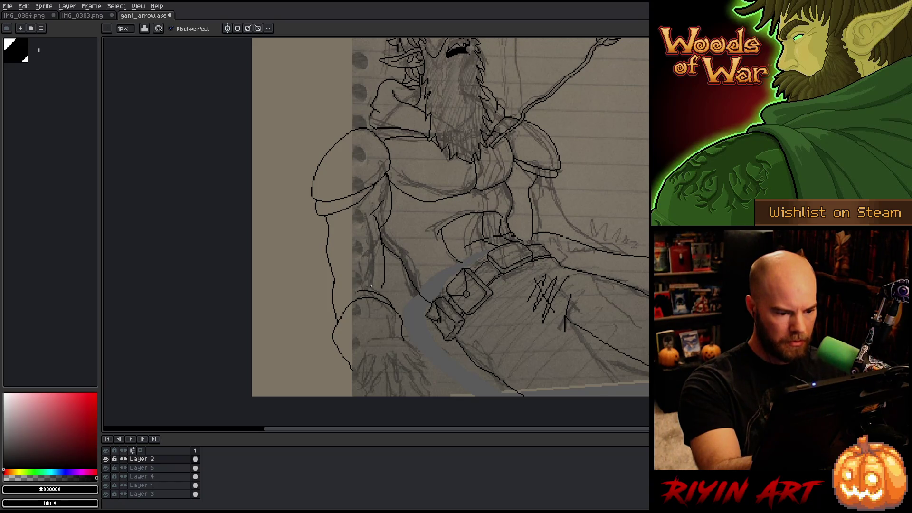
# Try a line above the hand, undo it, and frame the hand area.
pyautogui.moveTo(359, 289); pyautogui.dragTo(389, 300)
pyautogui.hotkey('ctrl', 'z')
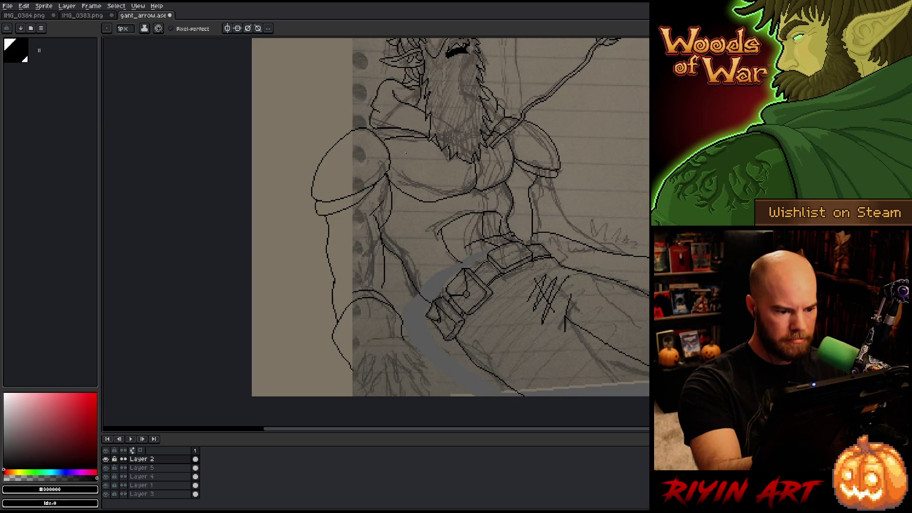
pyautogui.moveTo(399, 268)
pyautogui.mouseDown()
pyautogui.moveTo(438, 342)
pyautogui.moveTo(512, 330)
pyautogui.moveTo(541, 230)
pyautogui.mouseUp()
pyautogui.moveTo(540, 277); pyautogui.dragTo(496, 313)
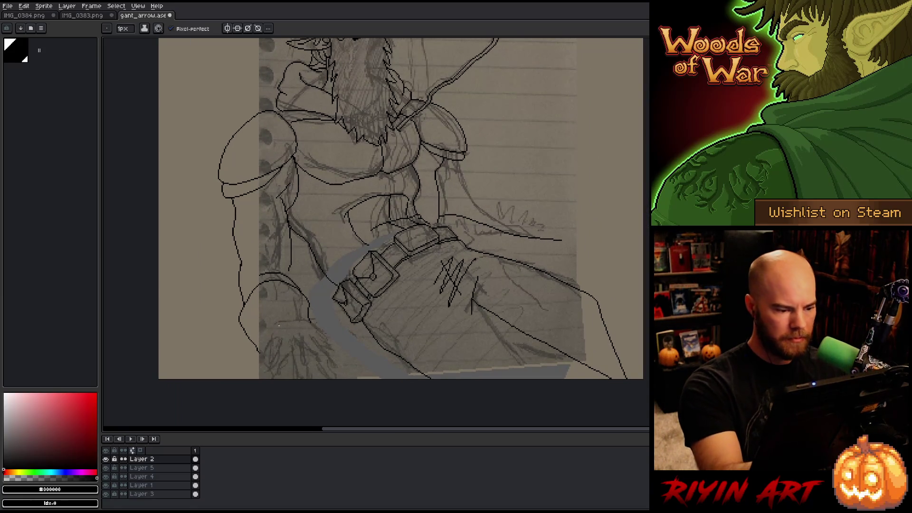
# Ink the top edge of the hand.
pyautogui.moveTo(276, 342)
pyautogui.mouseDown()
pyautogui.moveTo(320, 337)
pyautogui.moveTo(349, 370)
pyautogui.mouseUp()
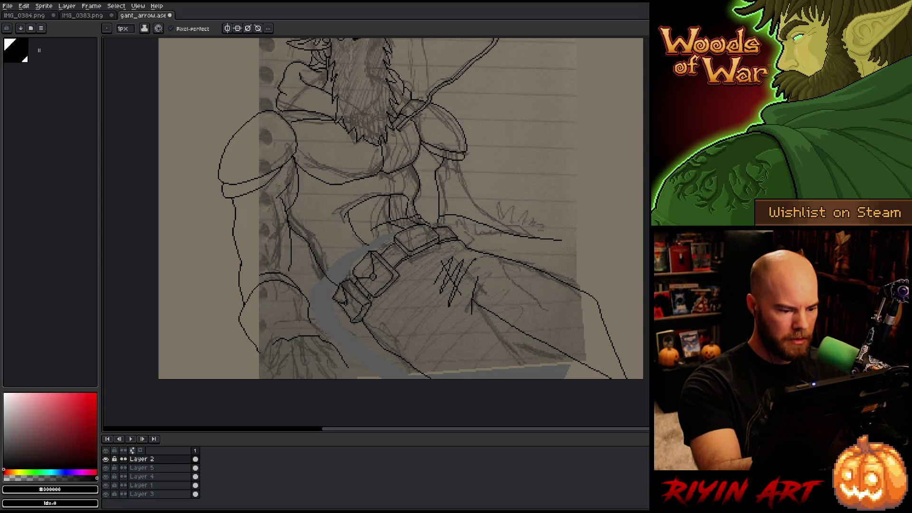
pyautogui.press('e')
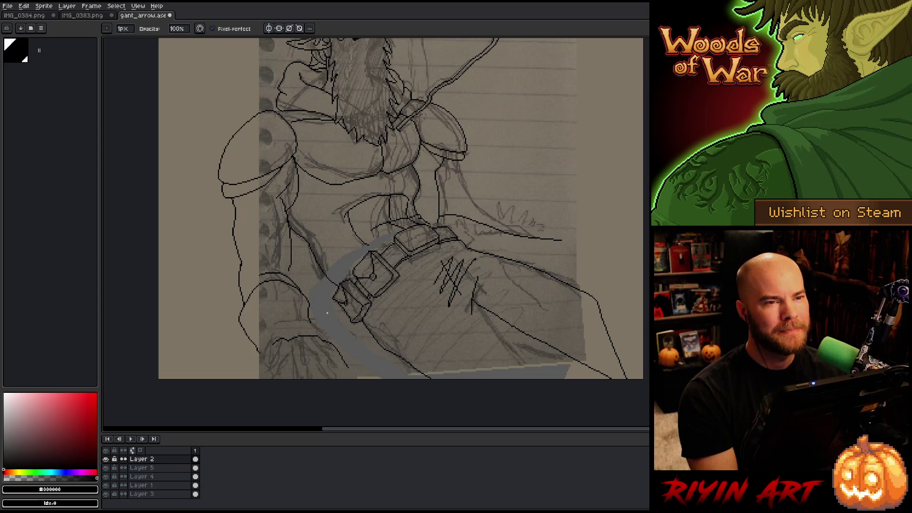
pyautogui.moveTo(293, 280); pyautogui.dragTo(311, 304)
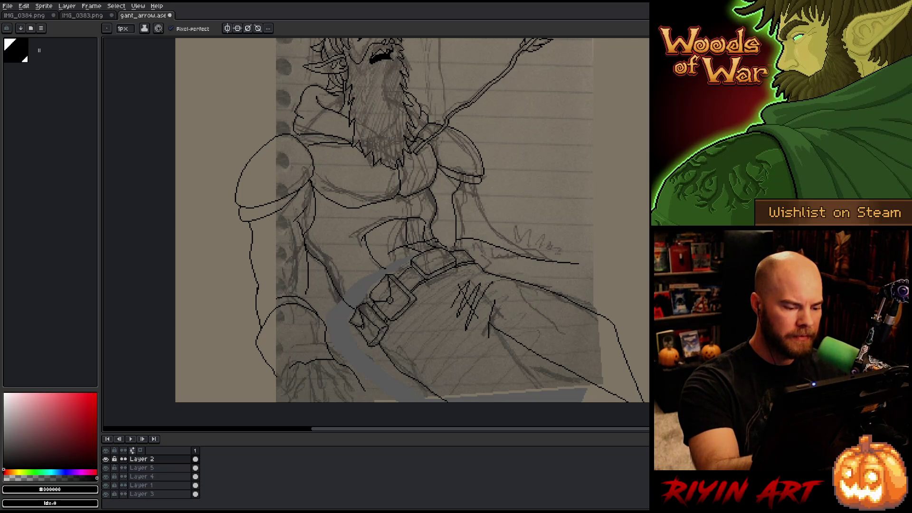
pyautogui.press('e')
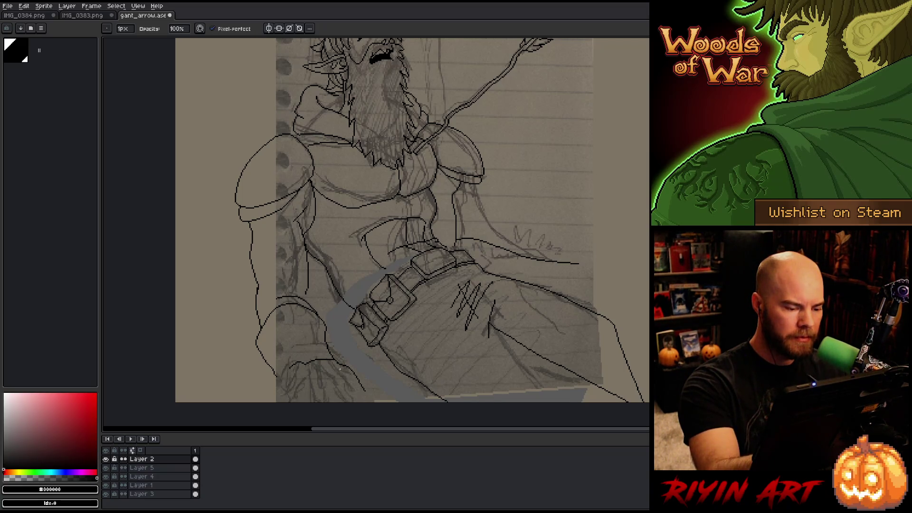
pyautogui.moveTo(421, 241); pyautogui.dragTo(397, 310)
pyautogui.press('b')
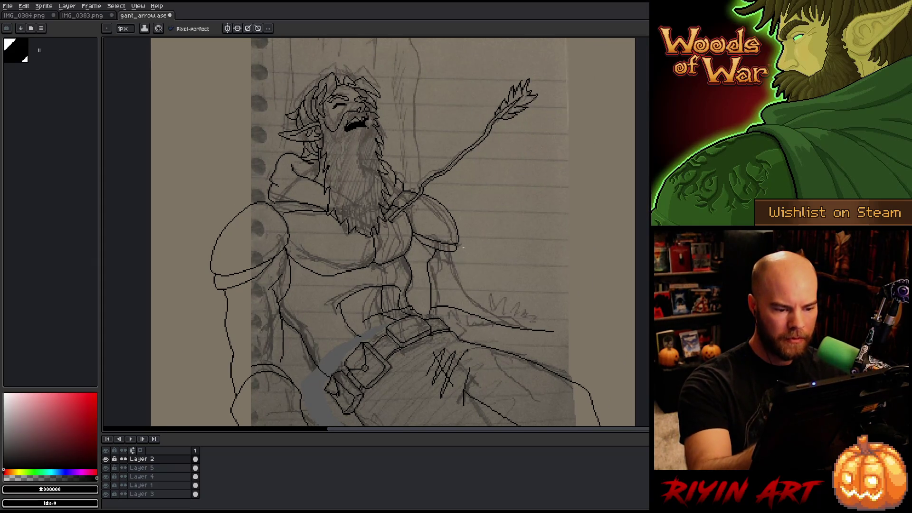
pyautogui.moveTo(522, 257); pyautogui.dragTo(519, 219)
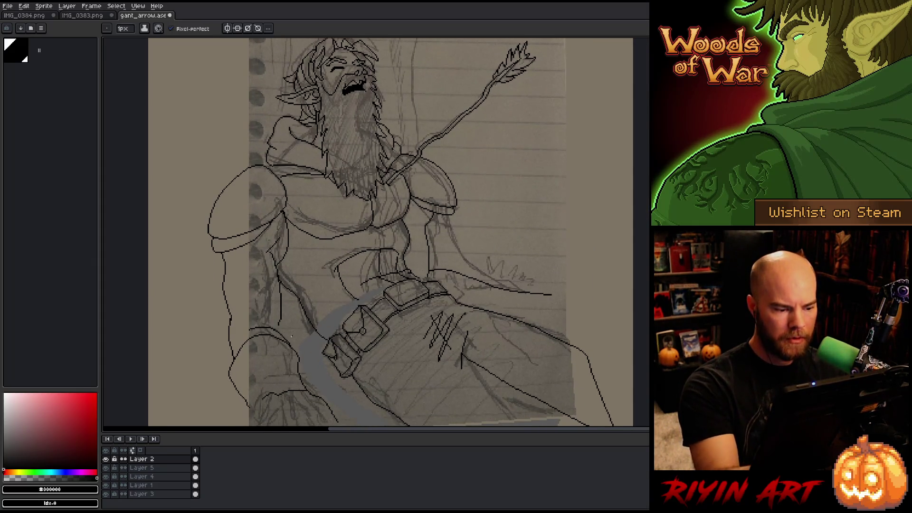
# Lasso the lines right of the belt, move them about 20 px down, and delete stray lines.
pyautogui.press('q')
pyautogui.moveTo(564, 306)
pyautogui.mouseDown()
pyautogui.moveTo(450, 252)
pyautogui.moveTo(429, 275)
pyautogui.mouseUp()
pyautogui.moveTo(504, 291); pyautogui.dragTo(516, 307)
pyautogui.click(564, 245)
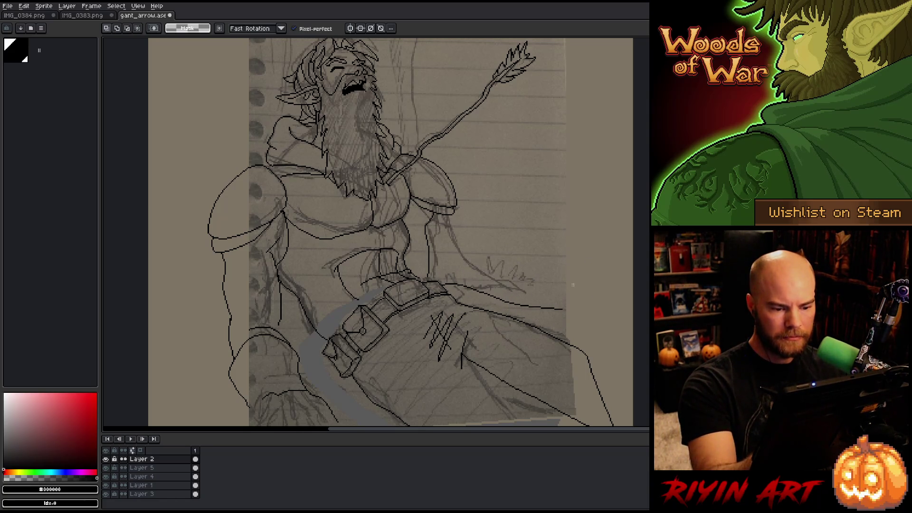
pyautogui.moveTo(577, 302)
pyautogui.mouseDown()
pyautogui.moveTo(484, 297)
pyautogui.moveTo(627, 331)
pyautogui.mouseUp()
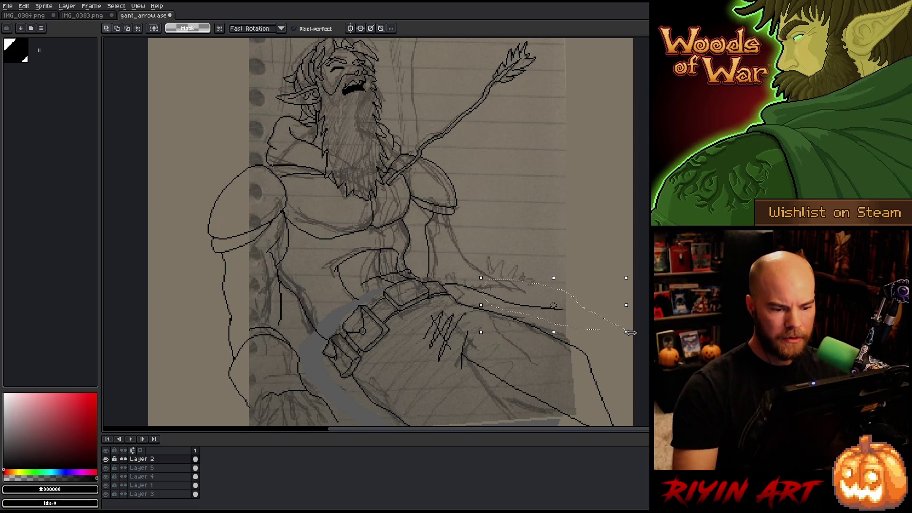
pyautogui.press('Delete')
pyautogui.hotkey('ctrl', 'd')
# Delete the leg line's lower-right end and redraw it to the canvas edge.
pyautogui.press('h')
pyautogui.moveTo(507, 312); pyautogui.dragTo(510, 314)
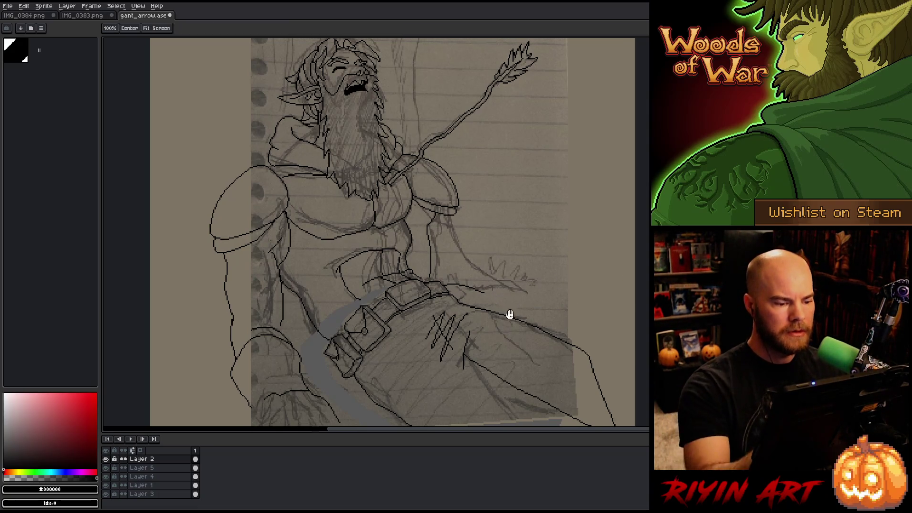
pyautogui.scroll(2, 582, 247)
pyautogui.scroll(-1, 596, 265)
pyautogui.scroll(-1, 559, 234)
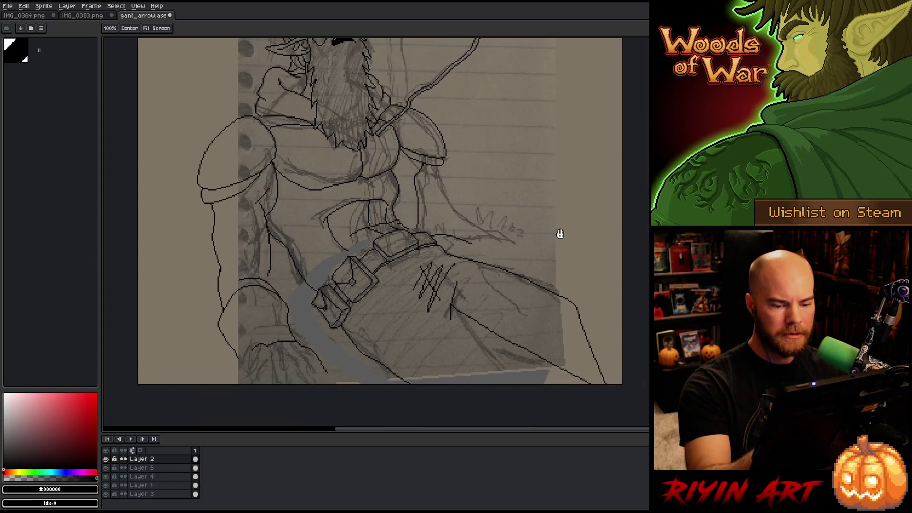
pyautogui.moveTo(560, 233); pyautogui.dragTo(496, 224)
pyautogui.press('q')
pyautogui.moveTo(501, 298)
pyautogui.mouseDown()
pyautogui.moveTo(554, 371)
pyautogui.moveTo(531, 375)
pyautogui.mouseUp()
pyautogui.press('Delete')
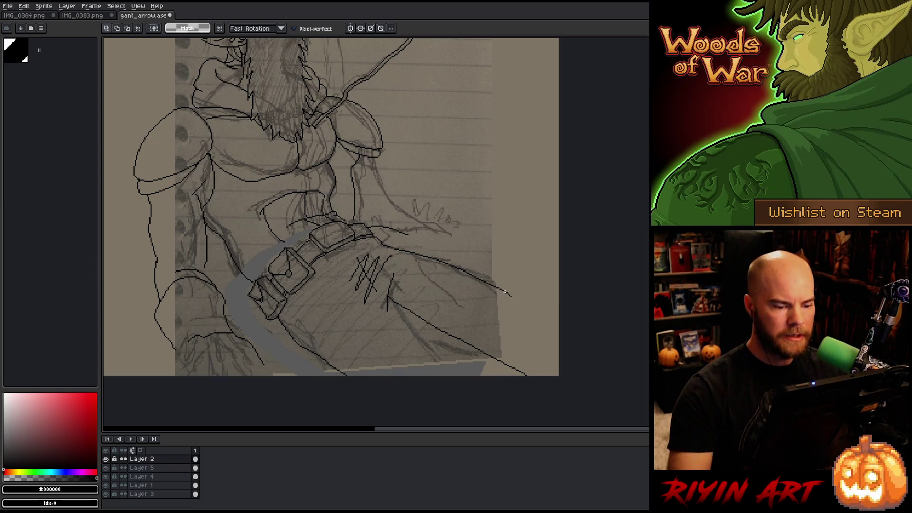
pyautogui.press('b')
pyautogui.moveTo(529, 307); pyautogui.dragTo(558, 361)
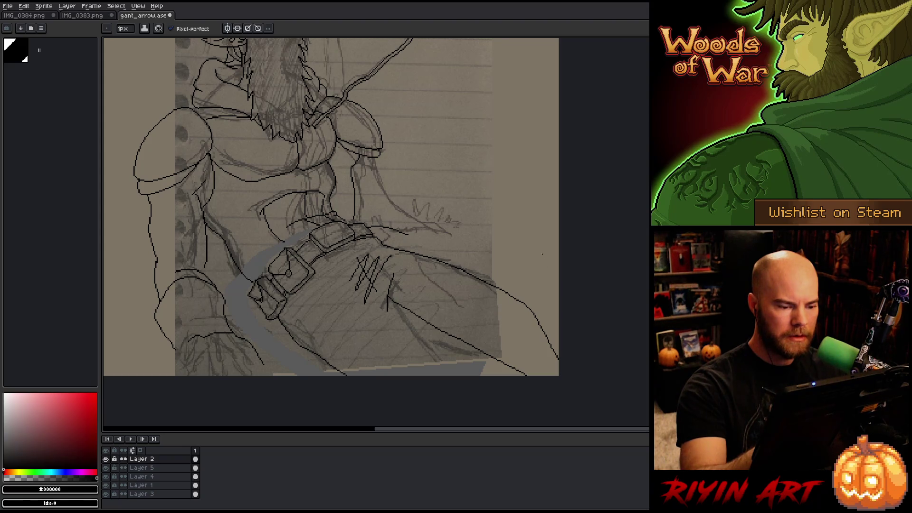
# Pan back up to the head, arrow and top of the canvas.
pyautogui.press('h')
pyautogui.moveTo(463, 211); pyautogui.dragTo(547, 345)
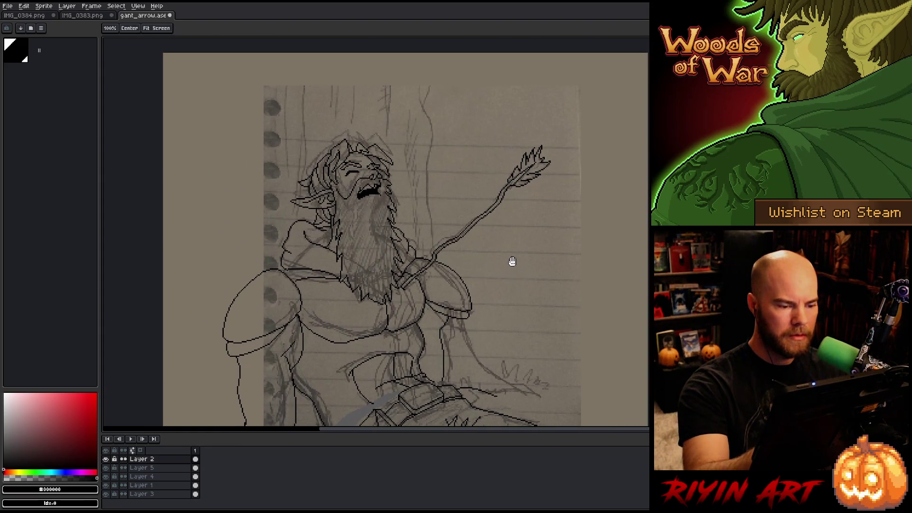
pyautogui.moveTo(511, 261); pyautogui.dragTo(497, 254)
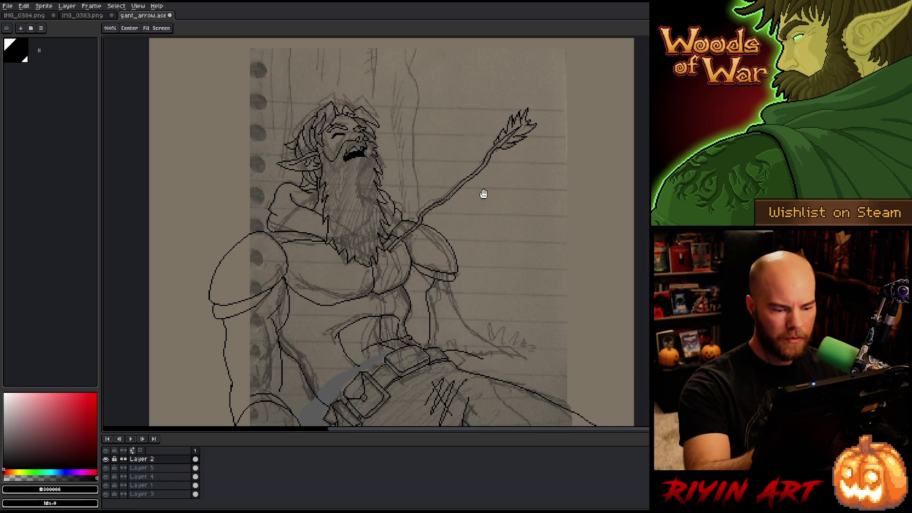
pyautogui.press('b')
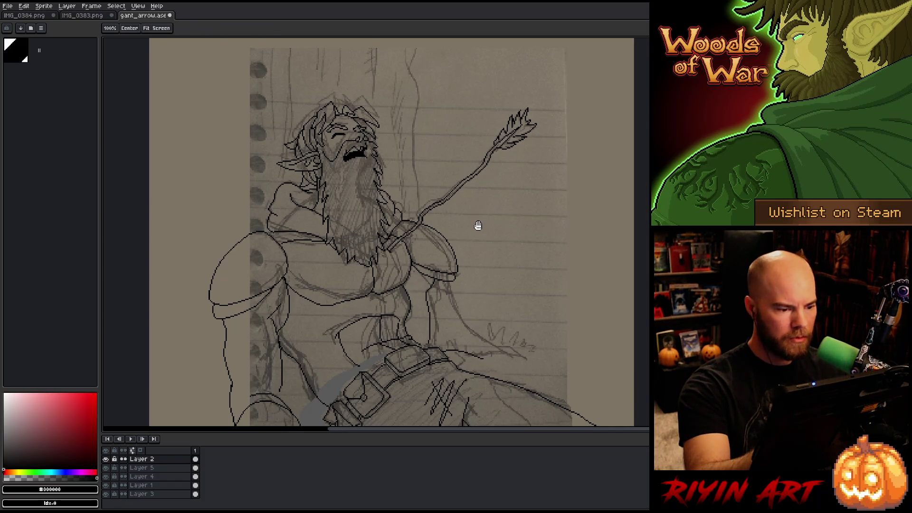
pyautogui.moveTo(477, 226); pyautogui.dragTo(503, 280)
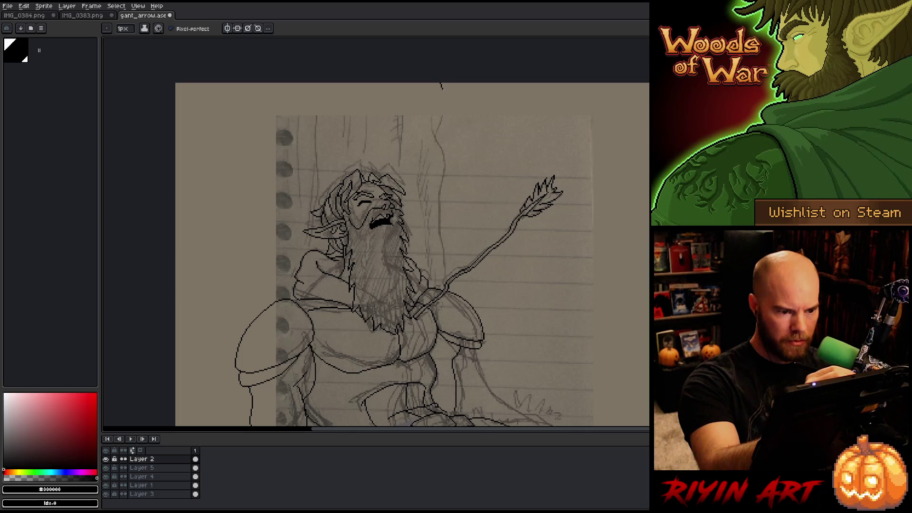
# Draw vertical trunk lines from the canvas top down behind the head and shoulder.
pyautogui.moveTo(441, 88); pyautogui.dragTo(444, 261)
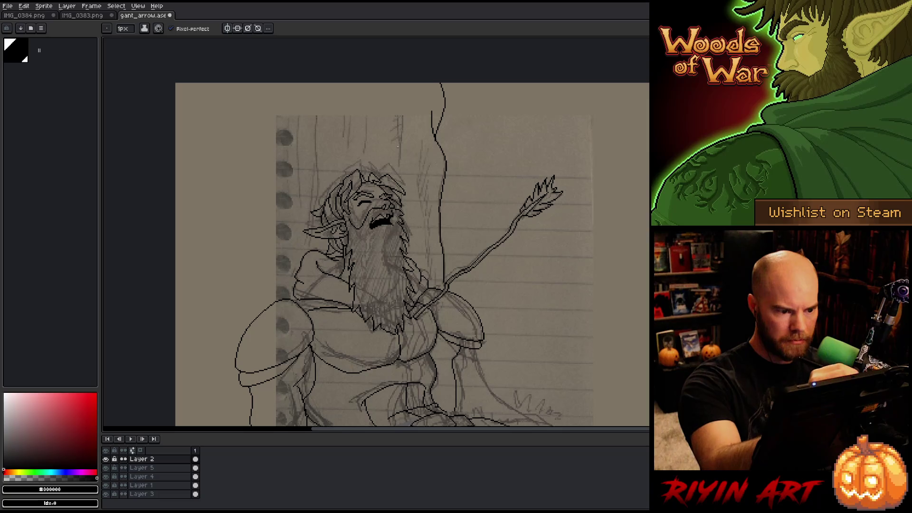
pyautogui.moveTo(399, 163); pyautogui.dragTo(400, 84)
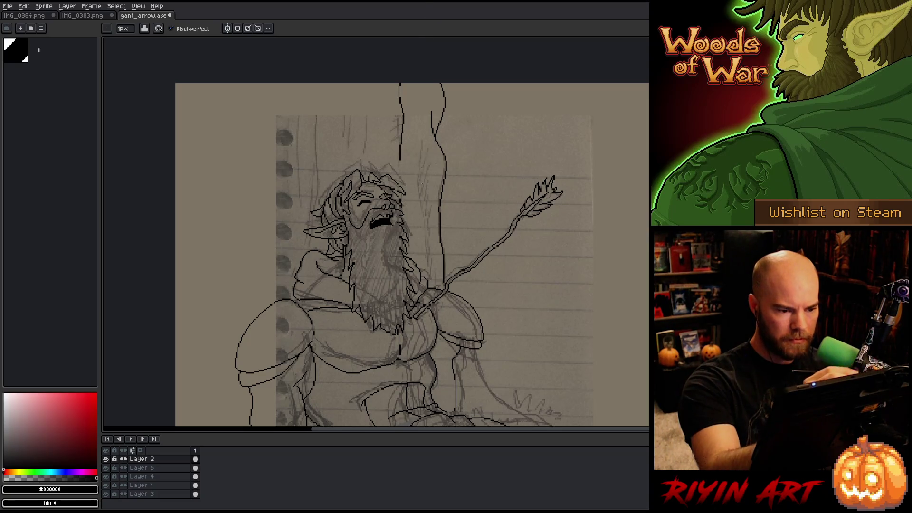
pyautogui.moveTo(421, 150); pyautogui.dragTo(424, 243)
# Draw a curving line down from the right shoulder with a short stroke on the leg.
pyautogui.scroll(-3, 500, 183)
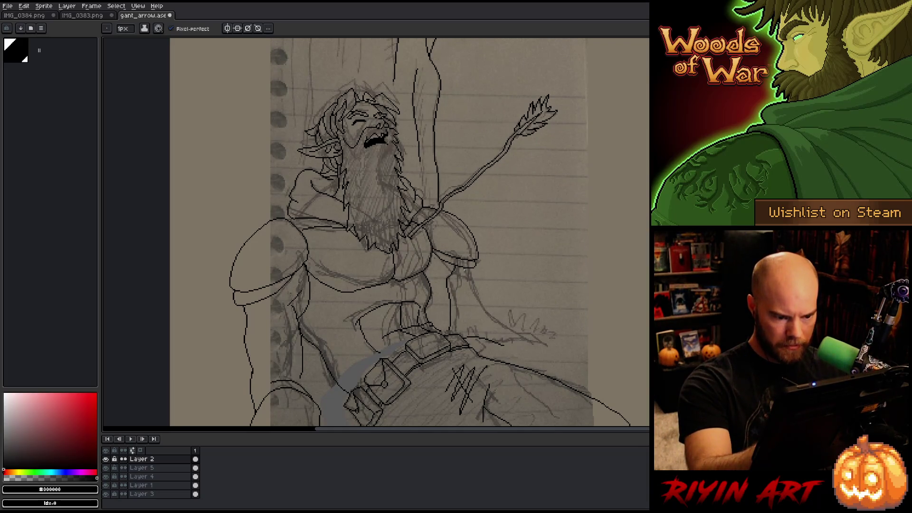
pyautogui.moveTo(463, 268)
pyautogui.mouseDown()
pyautogui.moveTo(498, 323)
pyautogui.moveTo(560, 340)
pyautogui.mouseUp()
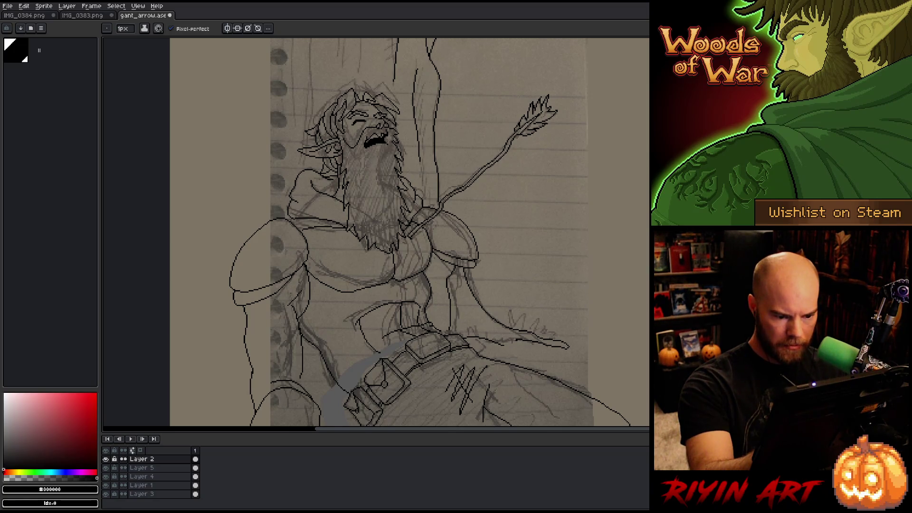
pyautogui.moveTo(506, 330)
pyautogui.mouseDown()
pyautogui.moveTo(510, 340)
pyautogui.moveTo(501, 339)
pyautogui.mouseUp()
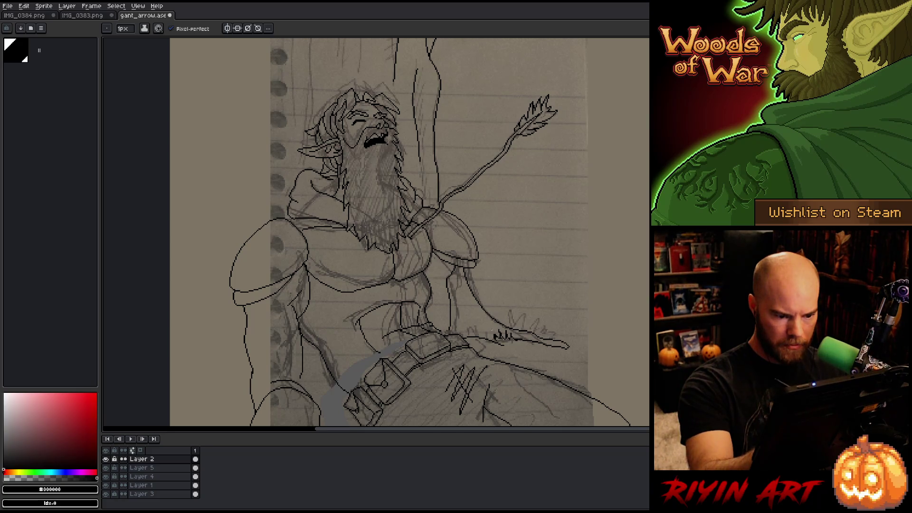
# Pan above the head and draw a vertical trunk line from the canvas top on its left.
pyautogui.press('e')
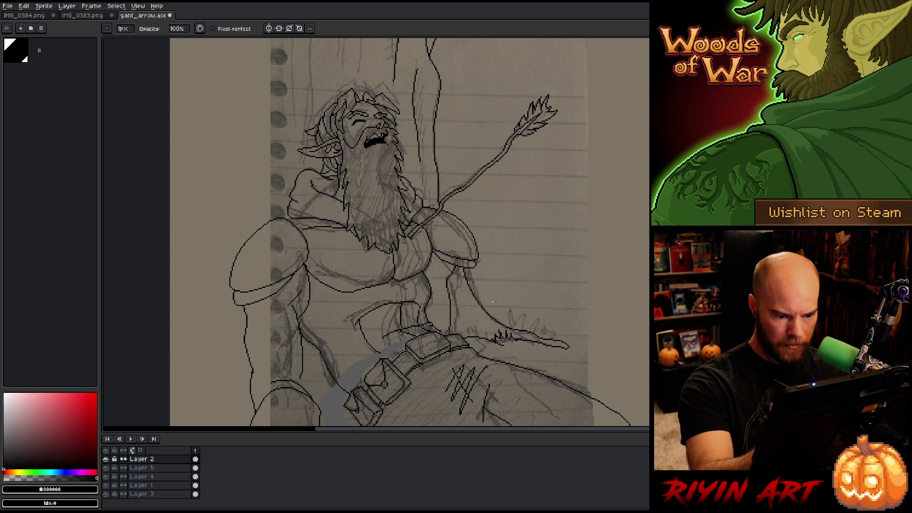
pyautogui.press('h')
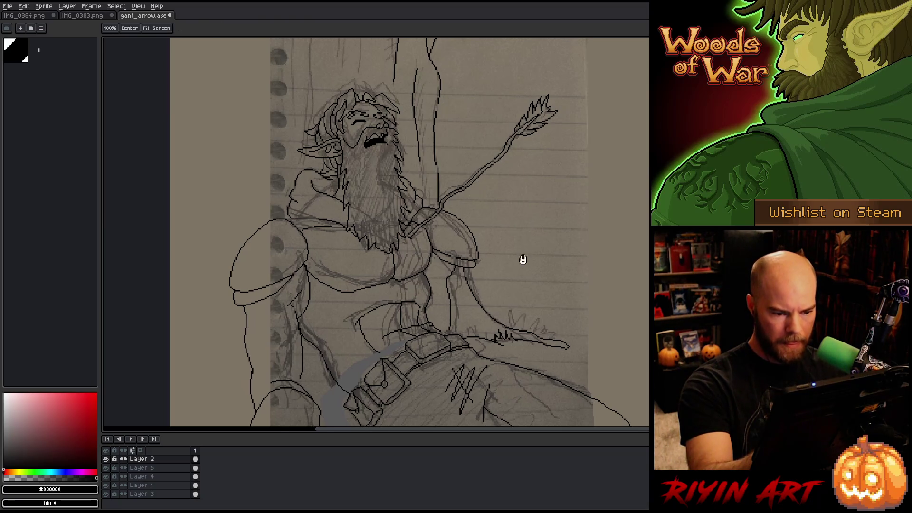
pyautogui.moveTo(523, 258)
pyautogui.mouseDown()
pyautogui.moveTo(568, 230)
pyautogui.moveTo(593, 231)
pyautogui.moveTo(618, 199)
pyautogui.mouseUp()
pyautogui.press('b')
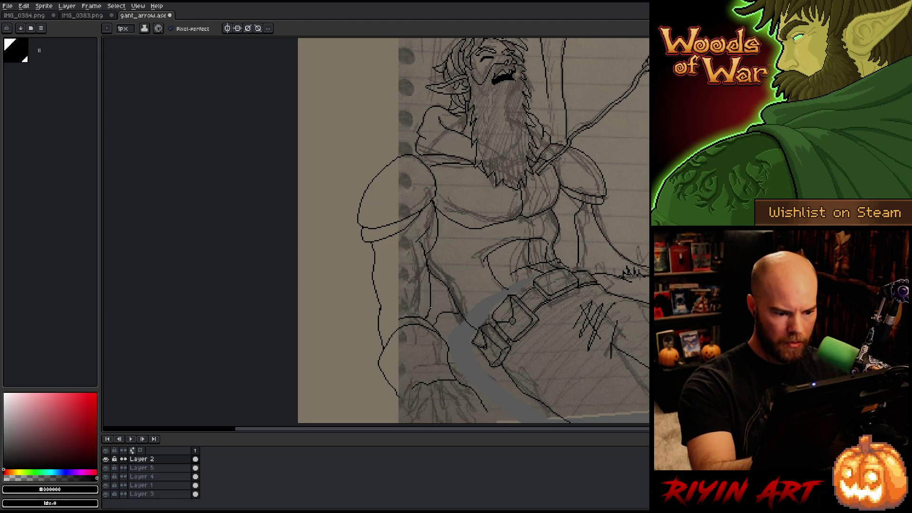
pyautogui.press('e')
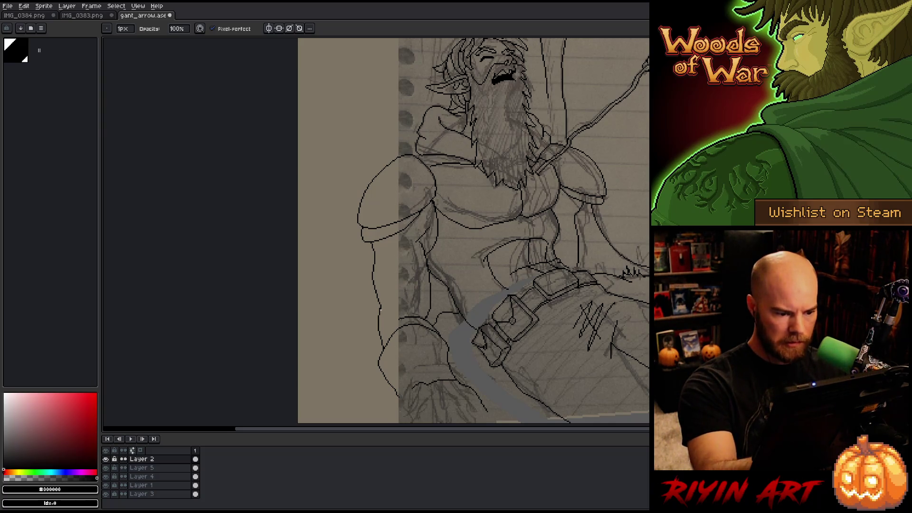
pyautogui.press('b')
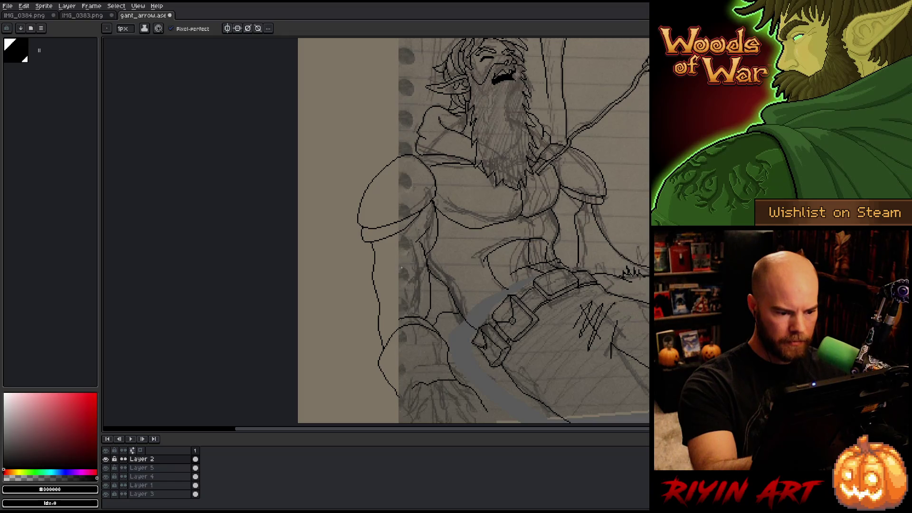
pyautogui.scroll(2, 606, 350)
pyautogui.hscroll(2, 607, 350)
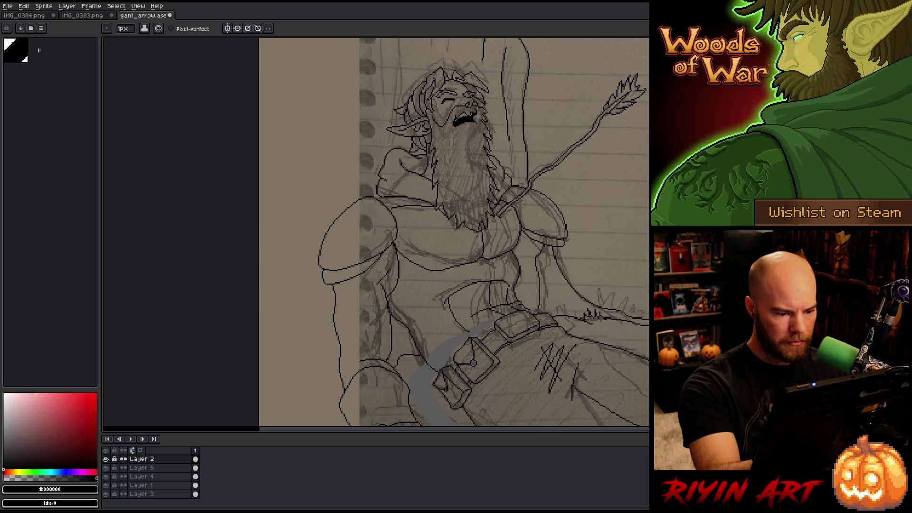
pyautogui.press('e')
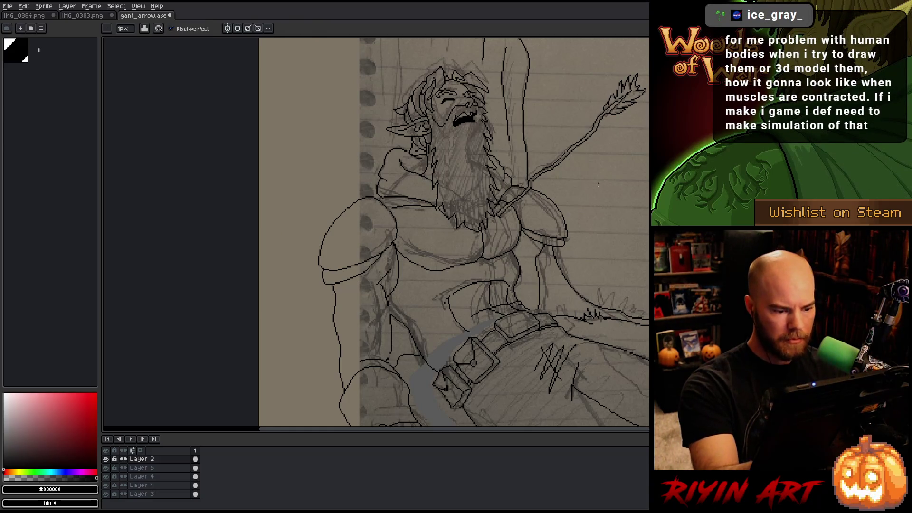
pyautogui.moveTo(617, 251)
pyautogui.mouseDown()
pyautogui.moveTo(574, 340)
pyautogui.moveTo(584, 248)
pyautogui.mouseUp()
pyautogui.moveTo(393, 64); pyautogui.dragTo(386, 181)
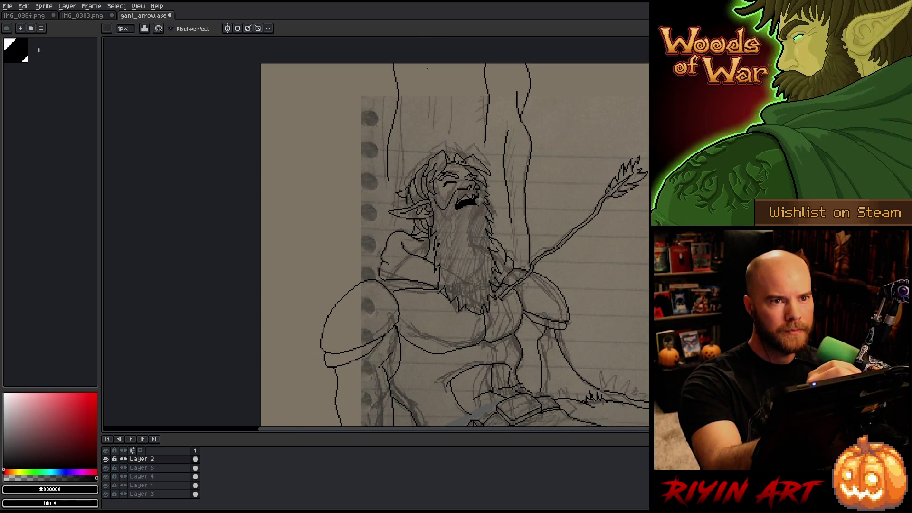
# Draw a short trunk stroke near the top and four vertical trunk lines down the upper and middle left.
pyautogui.moveTo(438, 63); pyautogui.dragTo(441, 90)
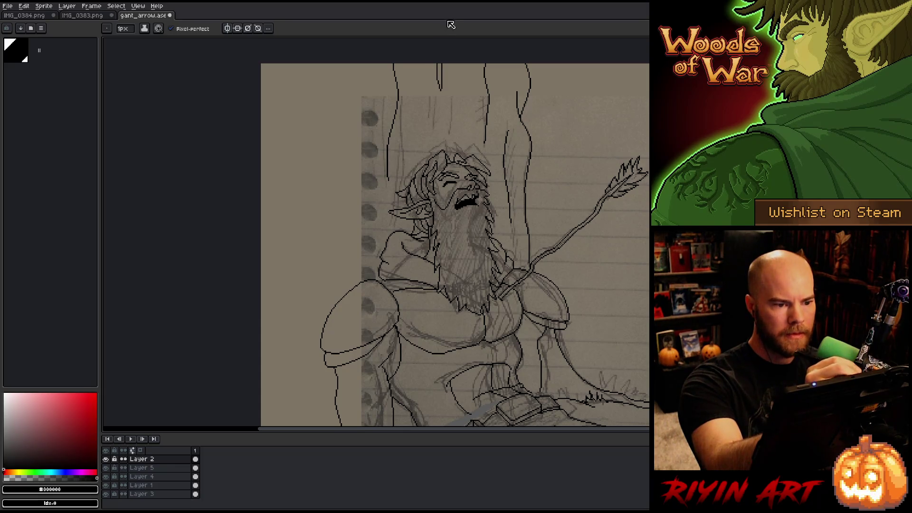
pyautogui.moveTo(336, 63); pyautogui.dragTo(334, 139)
pyautogui.moveTo(328, 78); pyautogui.dragTo(331, 124)
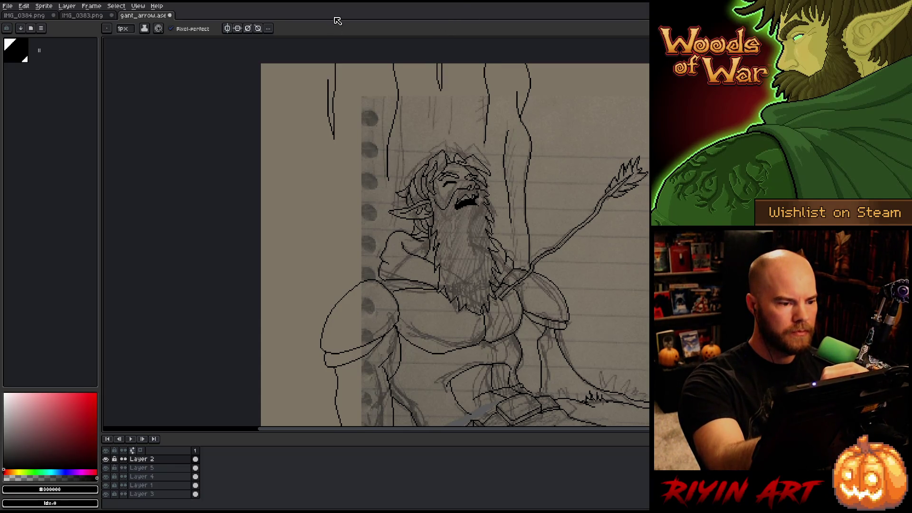
pyautogui.moveTo(327, 224); pyautogui.dragTo(327, 295)
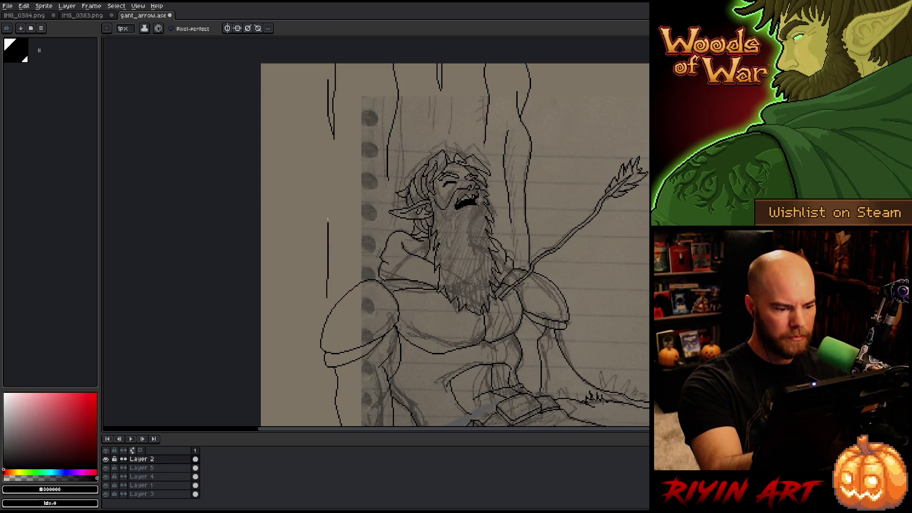
pyautogui.moveTo(330, 200); pyautogui.dragTo(334, 262)
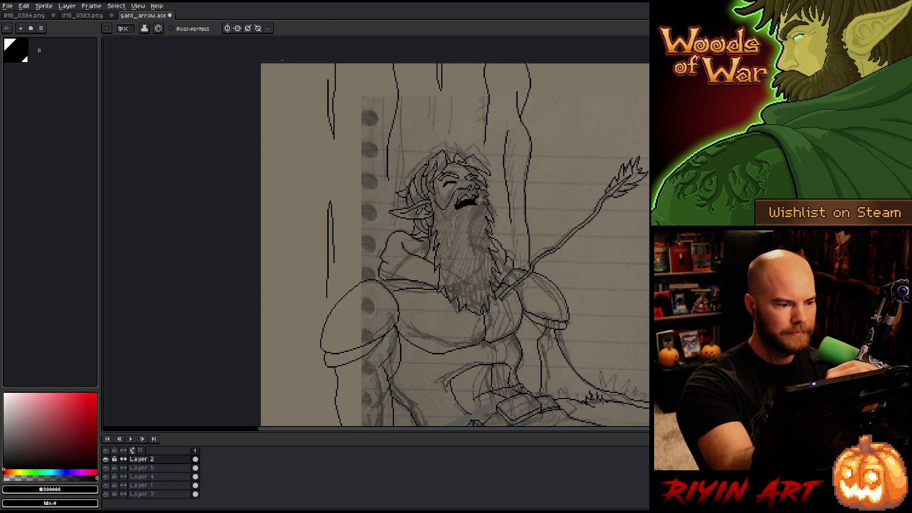
# Draw a tree line toward the lower left and fill the gap in it.
pyautogui.moveTo(440, 250); pyautogui.dragTo(472, 108)
pyautogui.press('b')
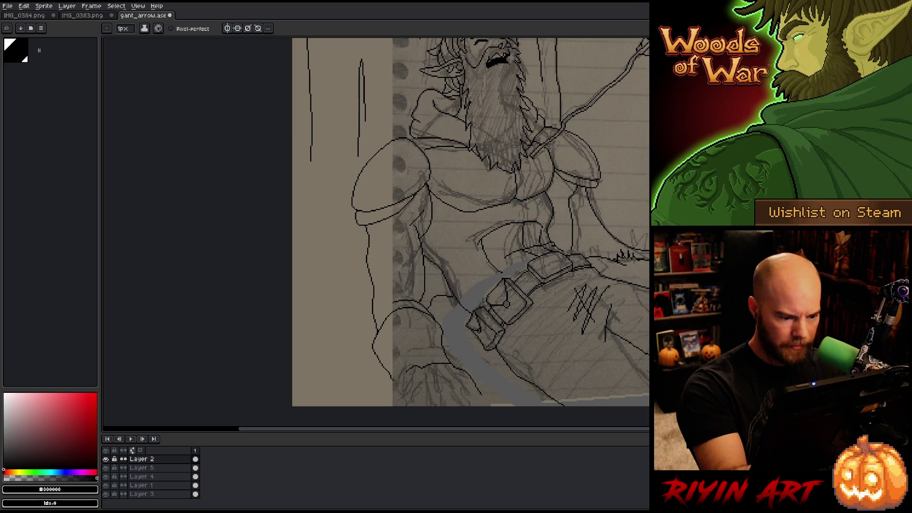
pyautogui.moveTo(364, 331)
pyautogui.mouseDown()
pyautogui.moveTo(333, 375)
pyautogui.moveTo(292, 330)
pyautogui.mouseUp()
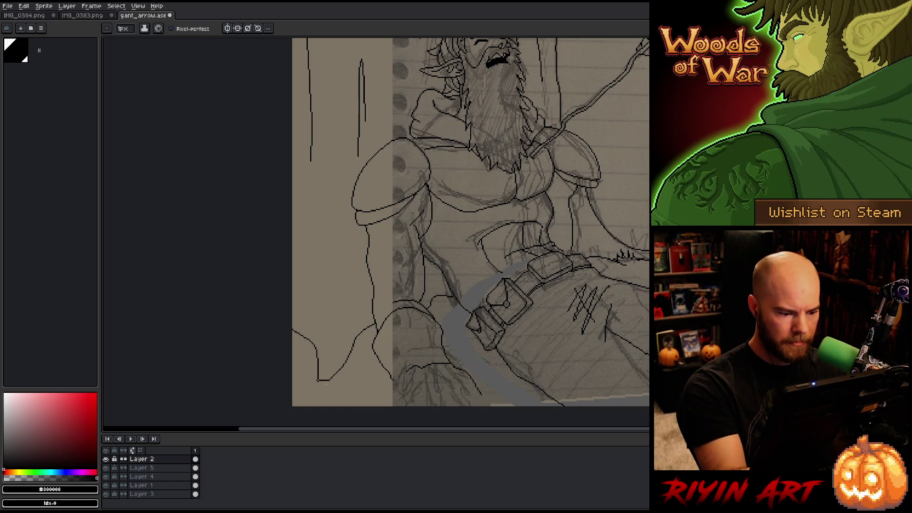
pyautogui.press('e')
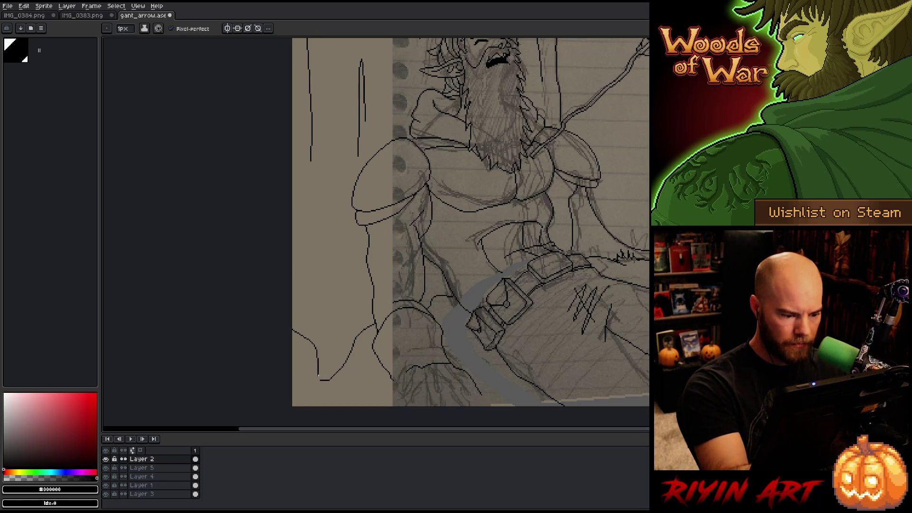
pyautogui.press('b')
pyautogui.moveTo(318, 370); pyautogui.dragTo(323, 379)
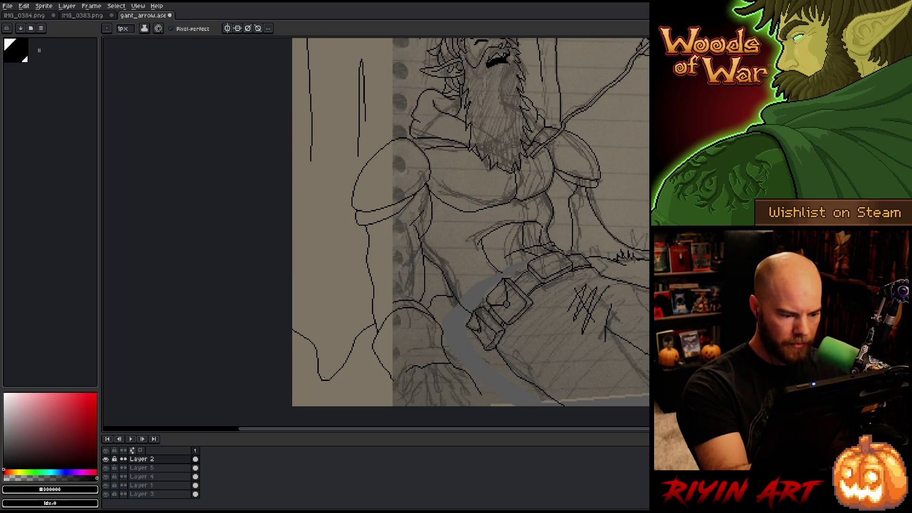
pyautogui.press('e')
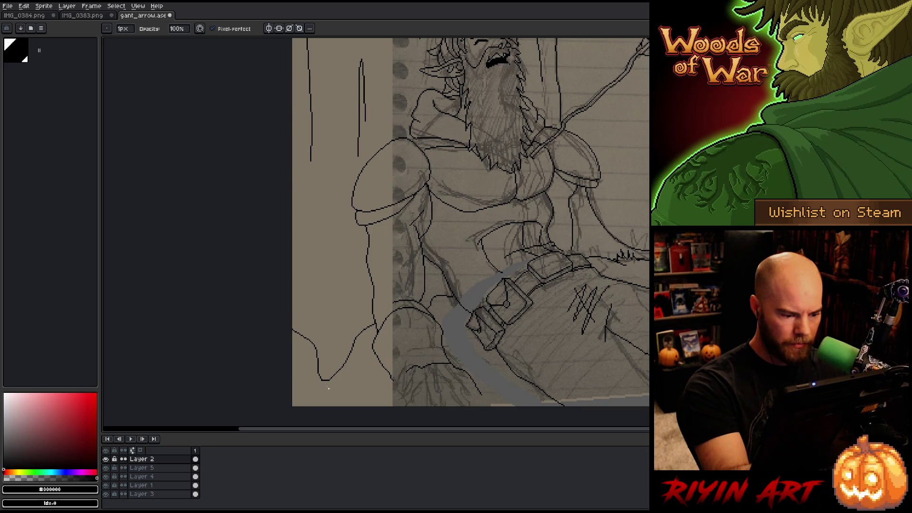
# Add tree lines beside the elf's shoulder, redo one short stroke, then zoom out to the whole drawing.
pyautogui.moveTo(363, 341); pyautogui.dragTo(296, 410)
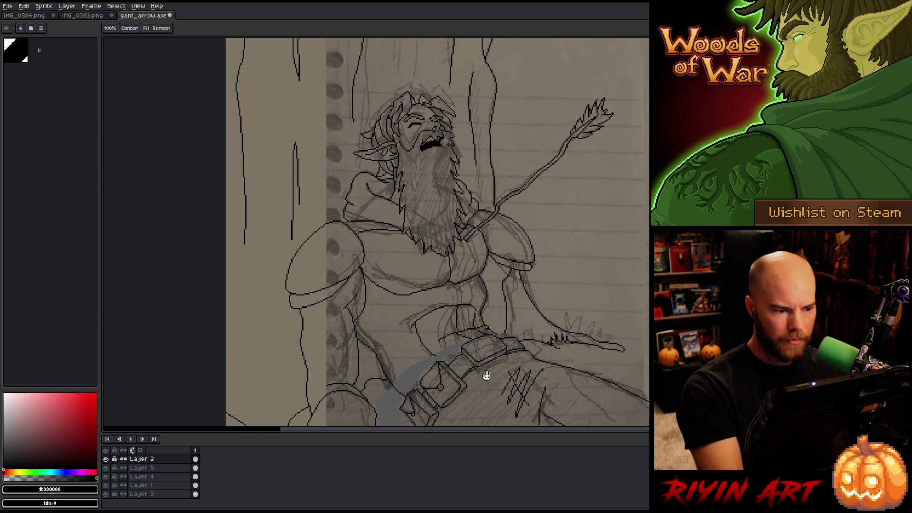
pyautogui.moveTo(337, 298); pyautogui.dragTo(343, 258)
pyautogui.moveTo(253, 353); pyautogui.dragTo(274, 181)
pyautogui.moveTo(380, 211); pyautogui.dragTo(393, 207)
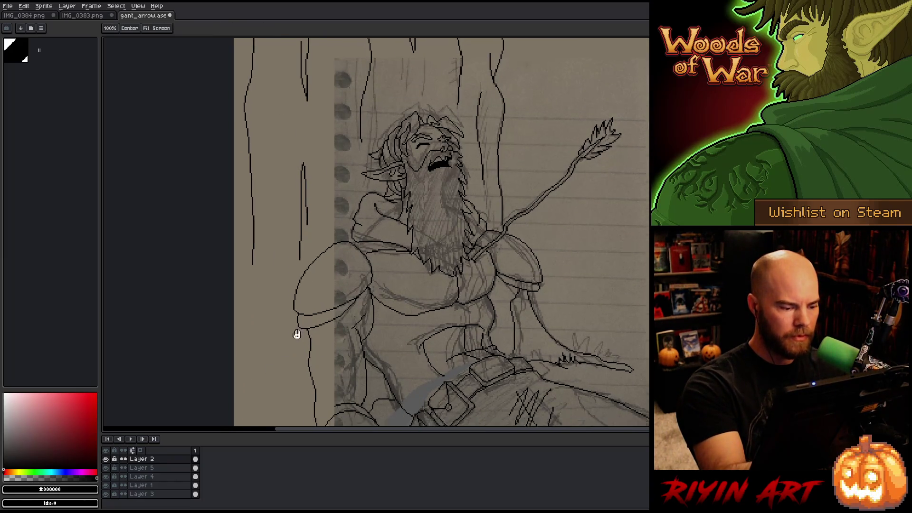
pyautogui.moveTo(260, 348); pyautogui.dragTo(244, 273)
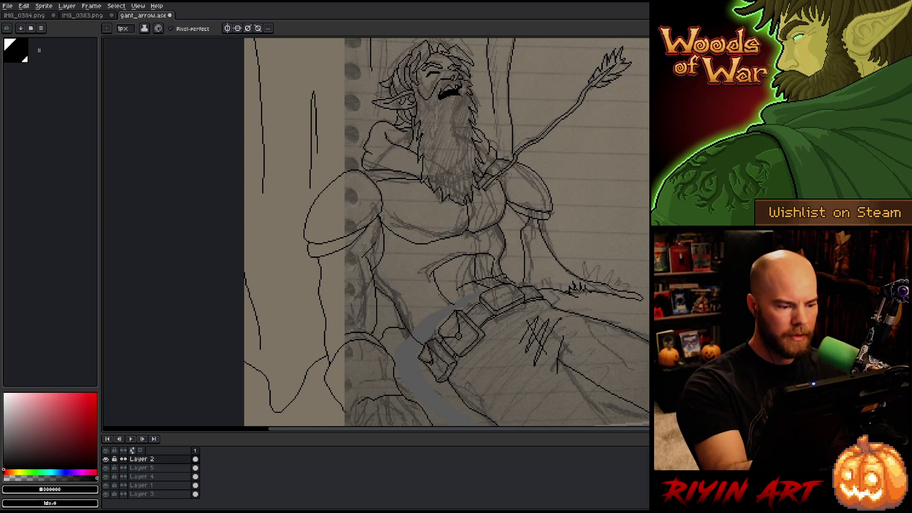
pyautogui.hotkey('ctrl', 'z')
pyautogui.moveTo(244, 219); pyautogui.dragTo(253, 268)
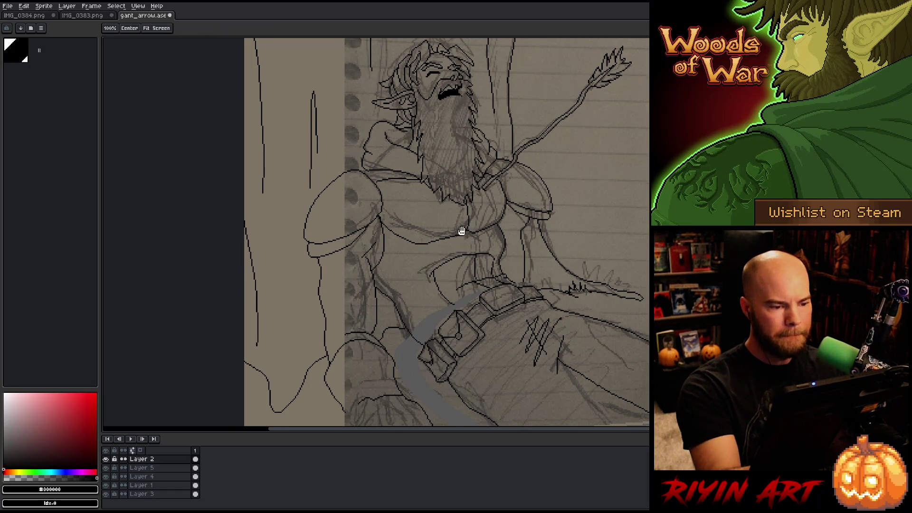
pyautogui.moveTo(459, 230)
pyautogui.mouseDown()
pyautogui.moveTo(441, 320)
pyautogui.moveTo(471, 243)
pyautogui.moveTo(484, 240)
pyautogui.moveTo(485, 259)
pyautogui.moveTo(460, 271)
pyautogui.mouseUp()
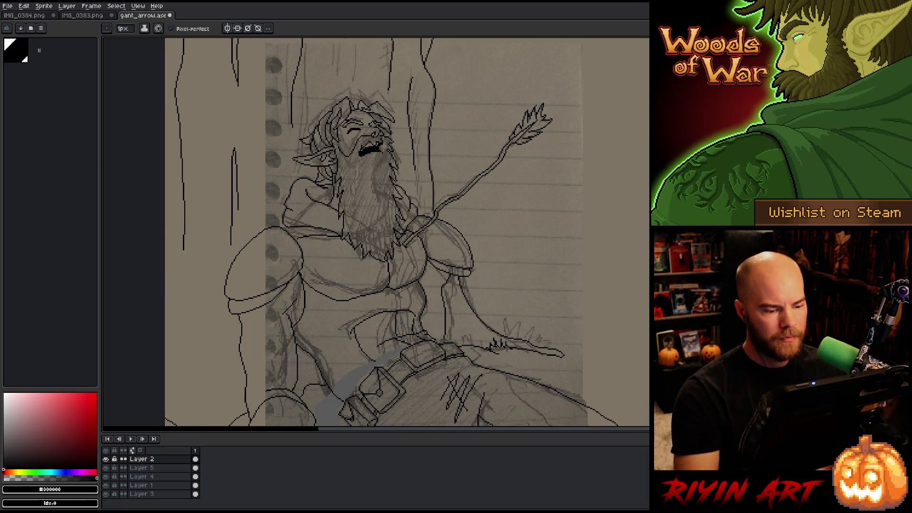
pyautogui.scroll(-2, 442, 266)
pyautogui.moveTo(466, 301); pyautogui.dragTo(350, 231)
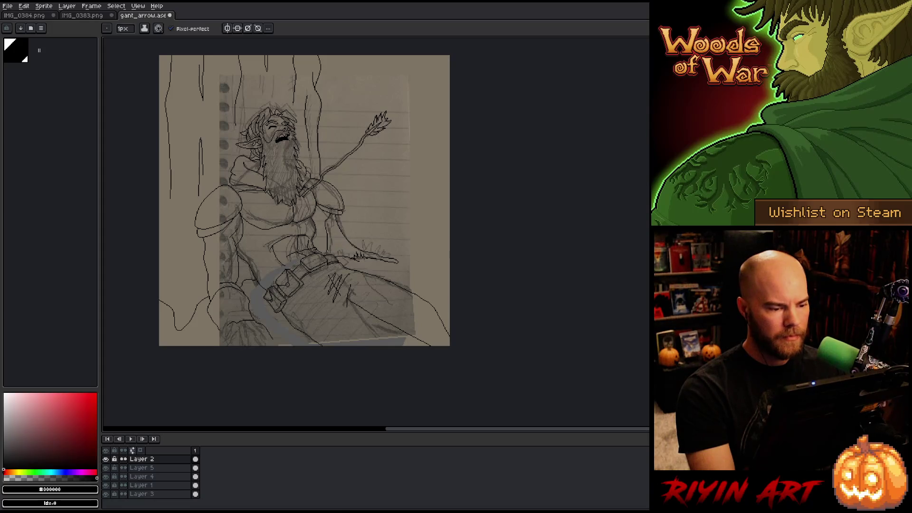
# Redraw the short stroke near the hand and discard a trial selection there.
pyautogui.scroll(1, 327, 243)
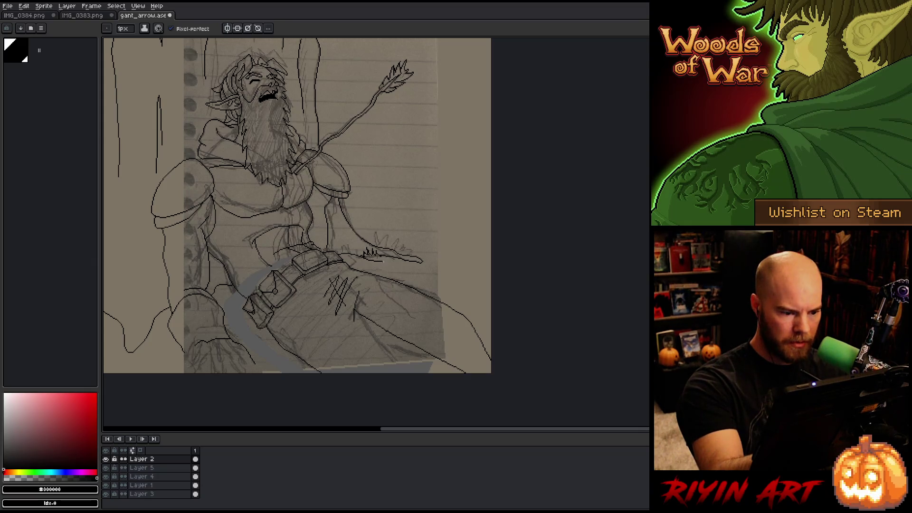
pyautogui.hotkey('ctrl', 'z')
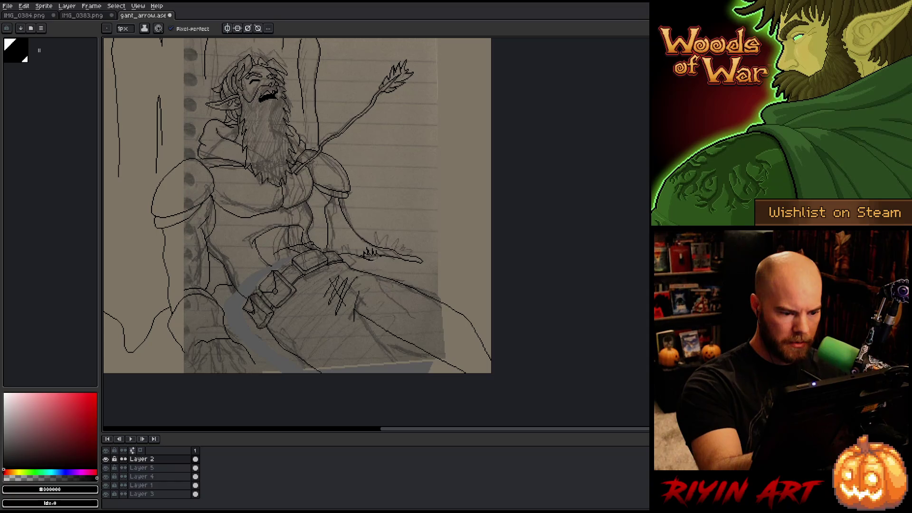
pyautogui.moveTo(375, 265); pyautogui.dragTo(394, 261)
pyautogui.press('e')
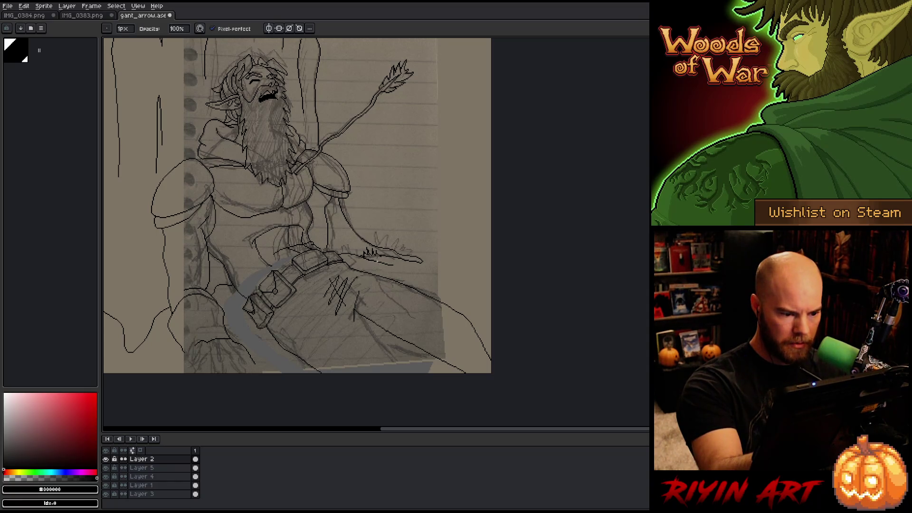
pyautogui.press('q')
pyautogui.moveTo(401, 272)
pyautogui.mouseDown()
pyautogui.moveTo(366, 259)
pyautogui.moveTo(406, 276)
pyautogui.mouseUp()
pyautogui.click(405, 275)
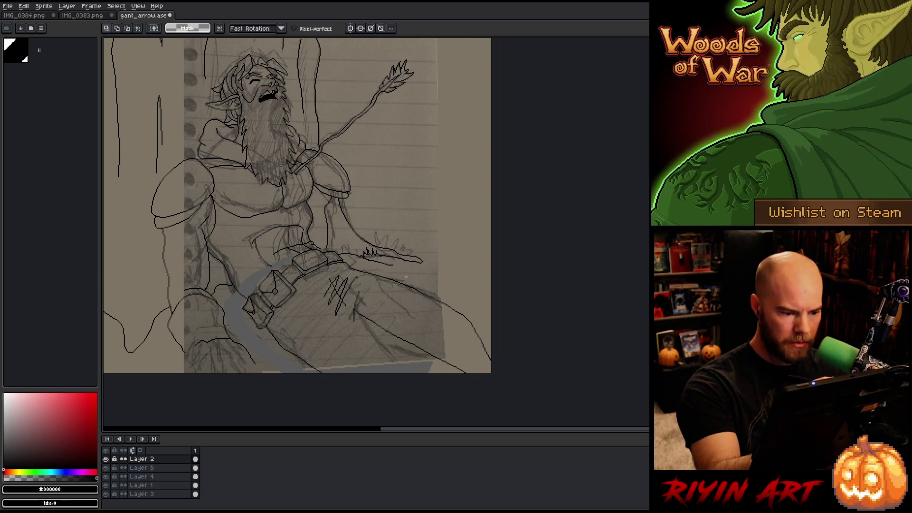
pyautogui.press('b')
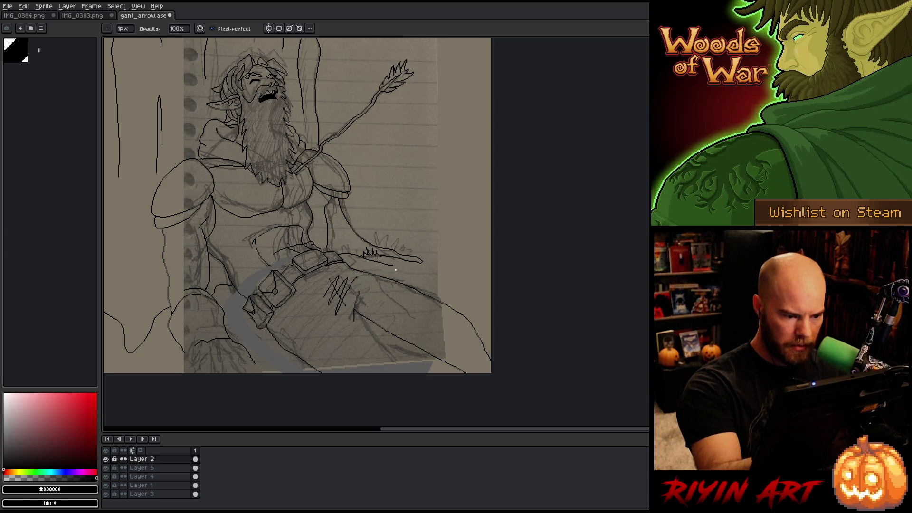
# Extend a black line rightward from the elf's hand.
pyautogui.press('q')
pyautogui.moveTo(395, 270)
pyautogui.mouseDown()
pyautogui.moveTo(380, 258)
pyautogui.moveTo(405, 275)
pyautogui.mouseUp()
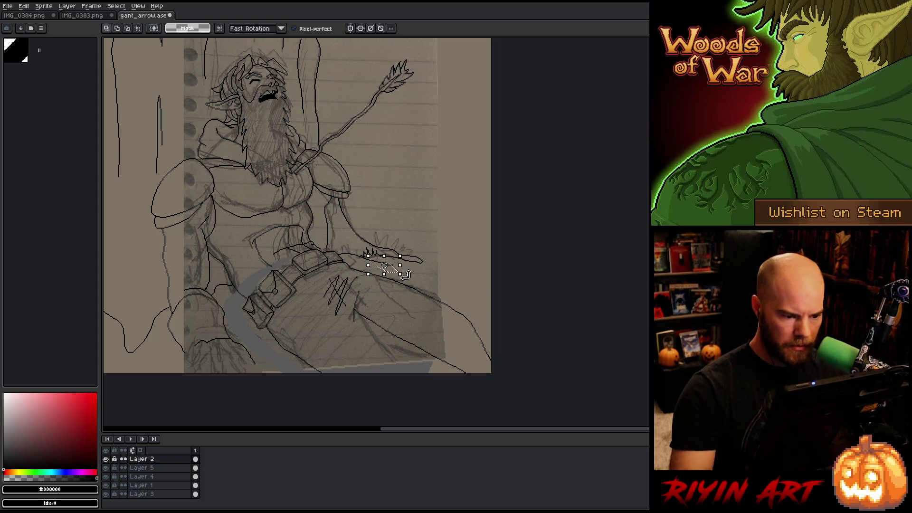
pyautogui.press('b')
pyautogui.press('q')
pyautogui.press('b')
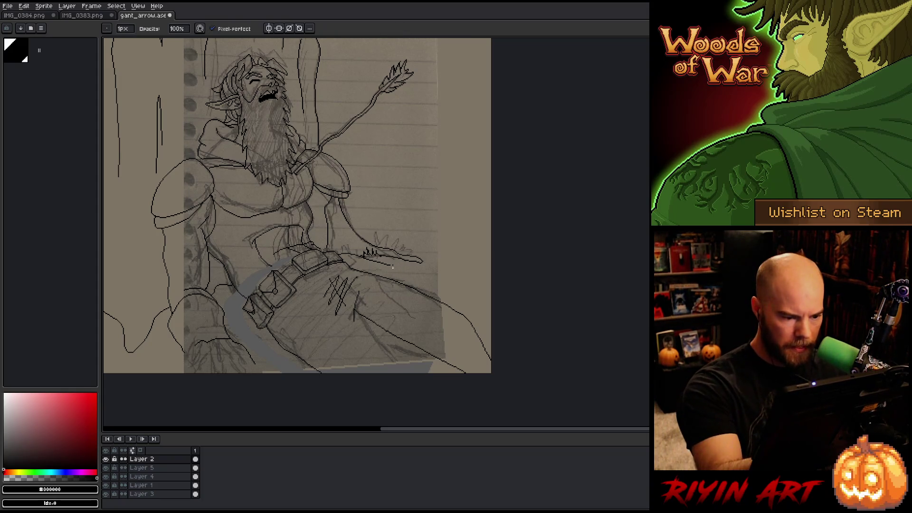
pyautogui.press('e')
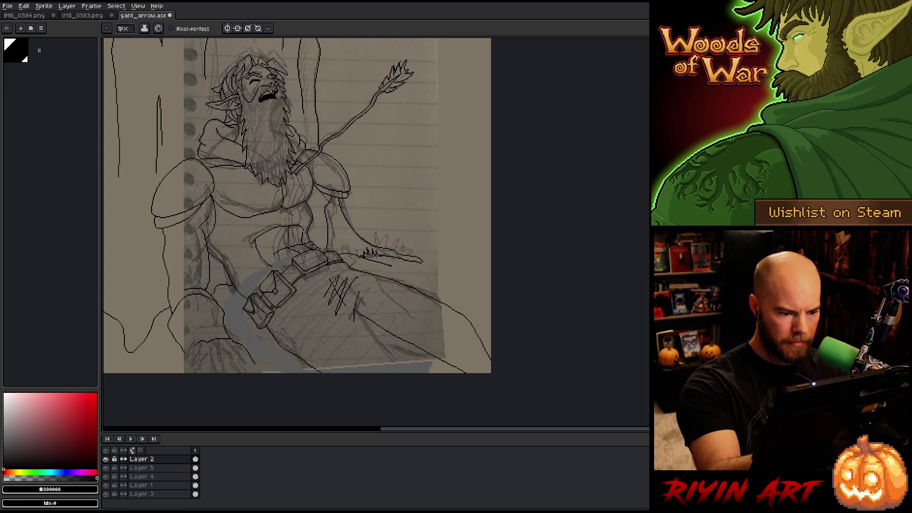
pyautogui.moveTo(400, 267); pyautogui.dragTo(447, 275)
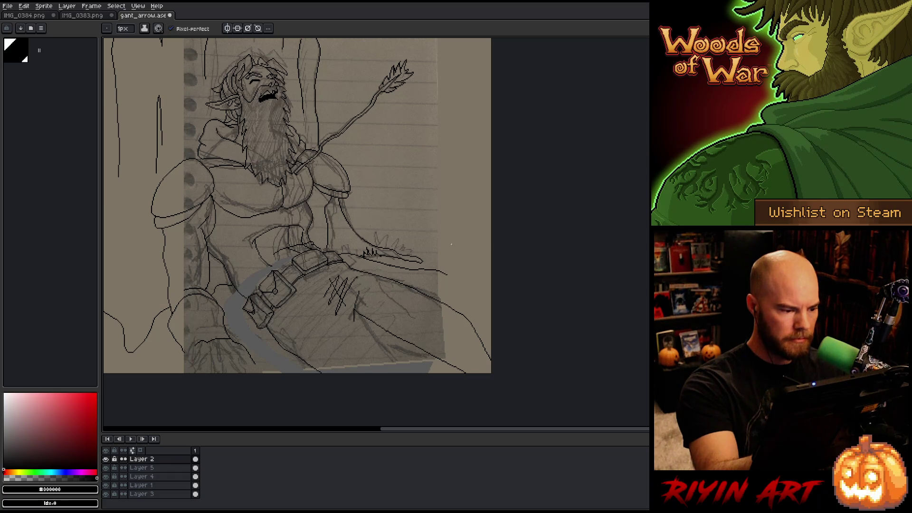
pyautogui.press('e')
pyautogui.press('b')
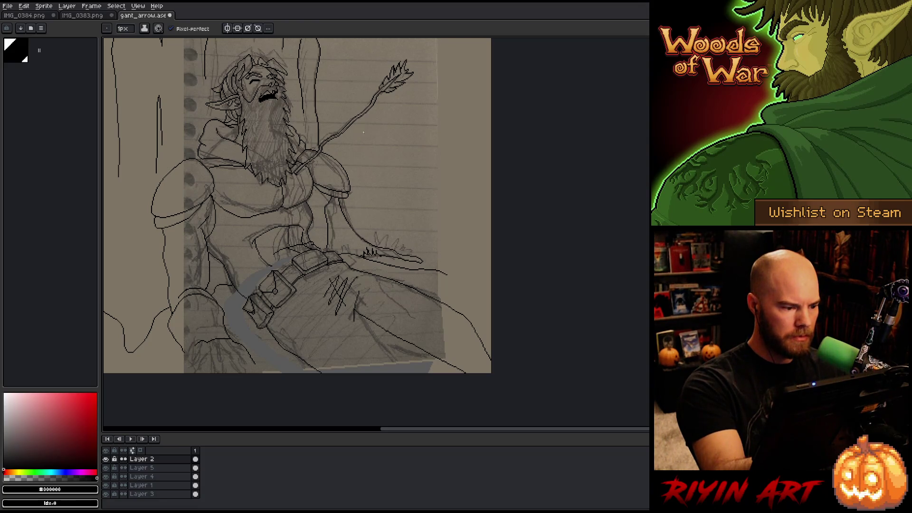
# Lasso the left shoulder pauldron, shift it slightly left, and commit the move.
pyautogui.moveTo(363, 132)
pyautogui.mouseDown()
pyautogui.moveTo(397, 202)
pyautogui.moveTo(438, 244)
pyautogui.mouseUp()
pyautogui.press('m')
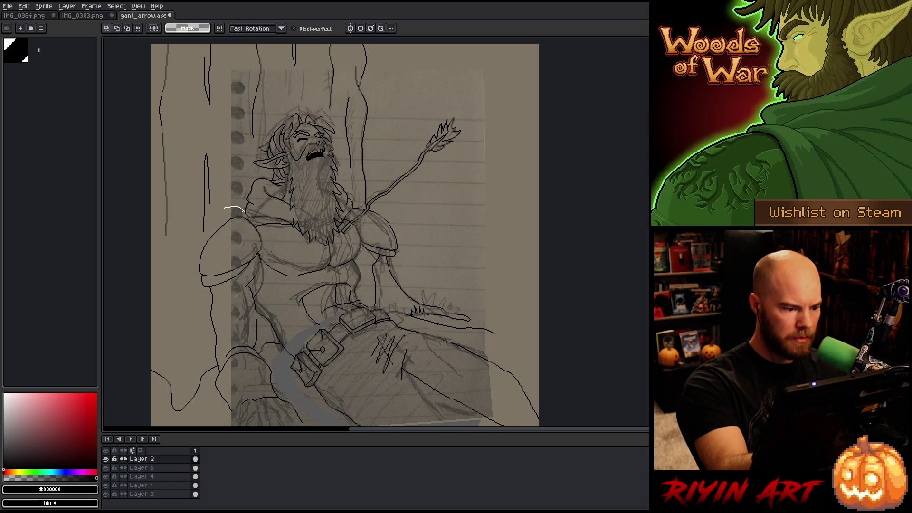
pyautogui.moveTo(244, 217); pyautogui.dragTo(243, 247)
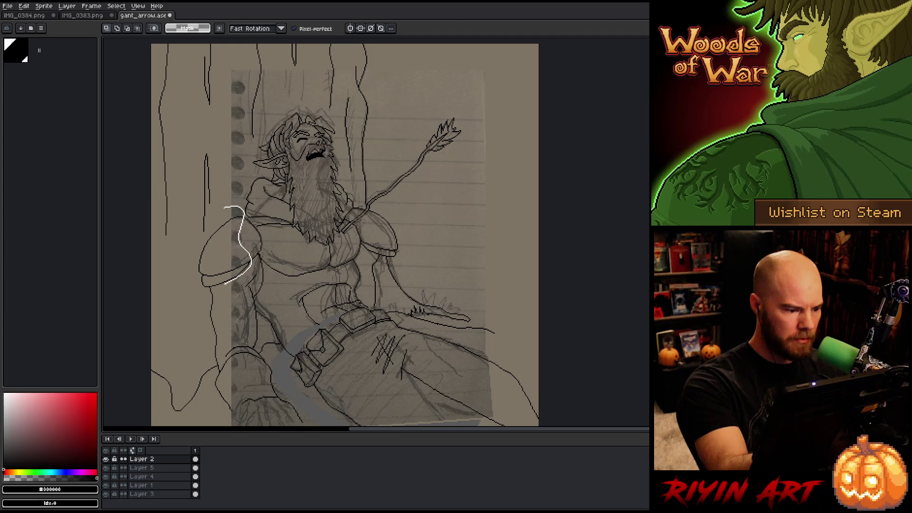
pyautogui.moveTo(211, 286)
pyautogui.mouseDown()
pyautogui.moveTo(192, 238)
pyautogui.moveTo(211, 209)
pyautogui.moveTo(223, 226)
pyautogui.mouseUp()
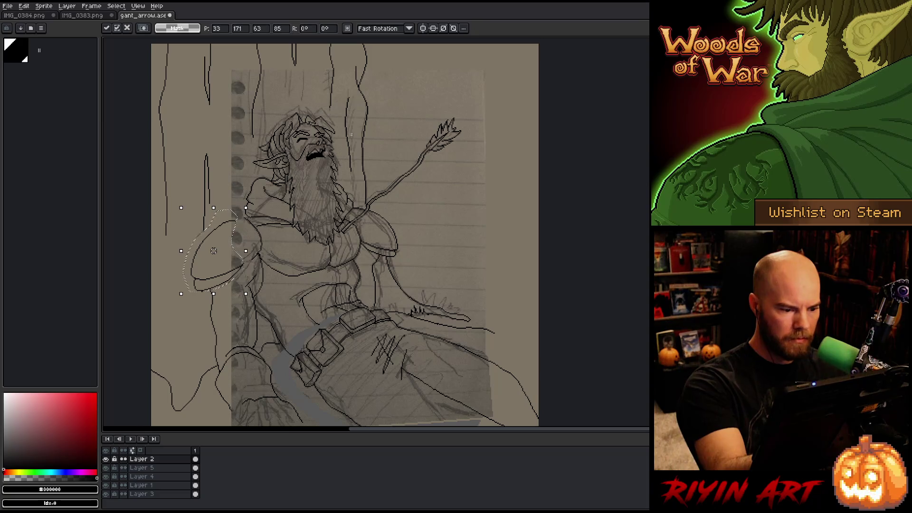
pyautogui.press('Return')
# Extend the elf's shoulder outline to the right with the 1px pencil, touching it up with the eraser.
pyautogui.scroll(2, 267, 146)
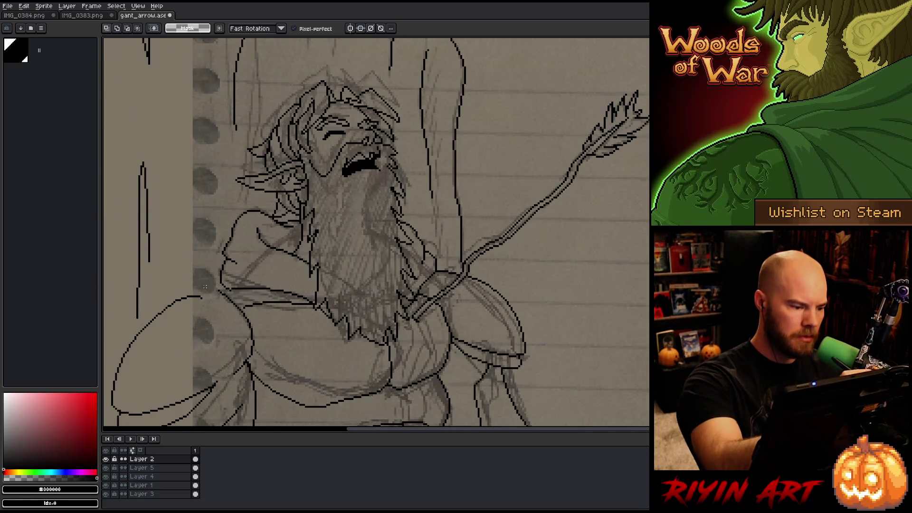
pyautogui.press('e')
pyautogui.press('b')
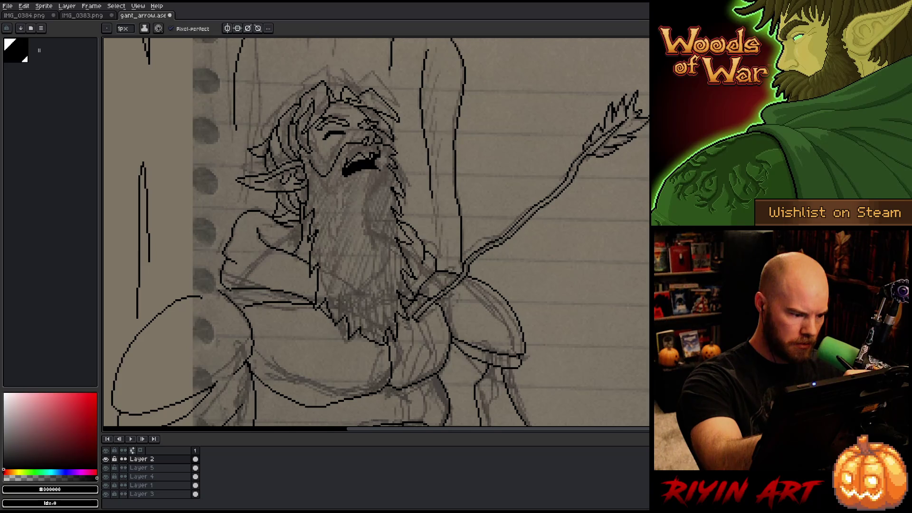
pyautogui.moveTo(197, 295); pyautogui.dragTo(222, 291)
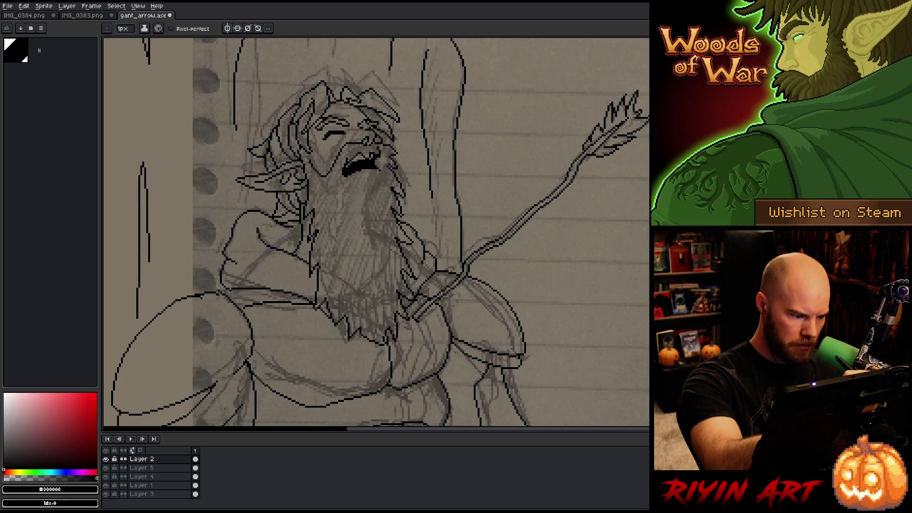
pyautogui.press('e')
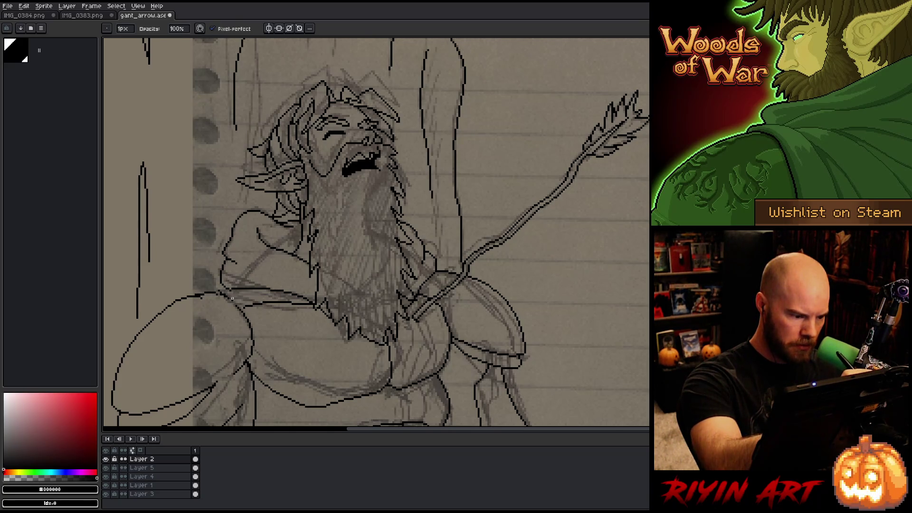
pyautogui.press('b')
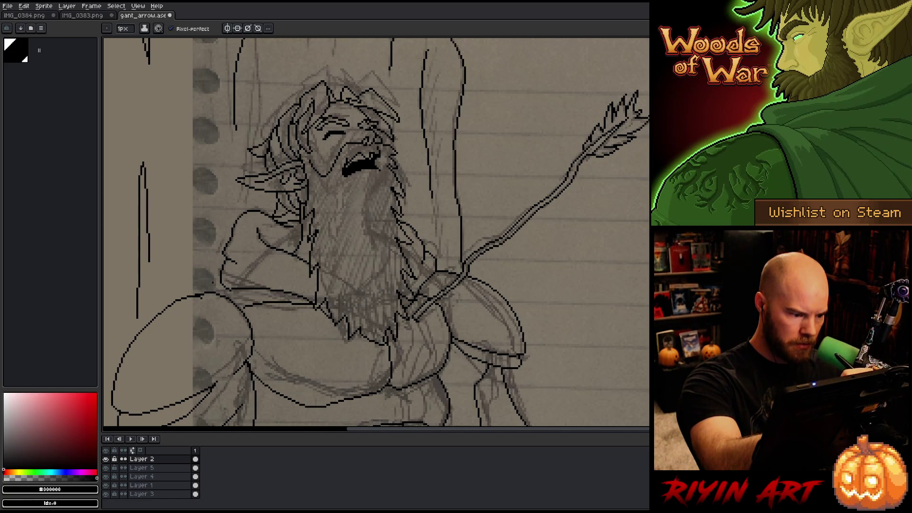
pyautogui.press('e')
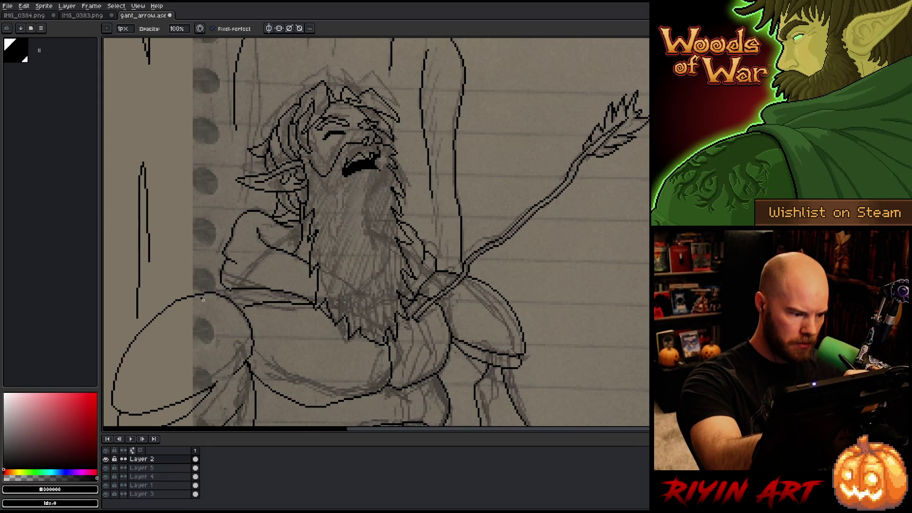
# Draw a new black outline along the arm and save the drawing.
pyautogui.press('h')
pyautogui.moveTo(404, 326); pyautogui.dragTo(432, 269)
pyautogui.press('b')
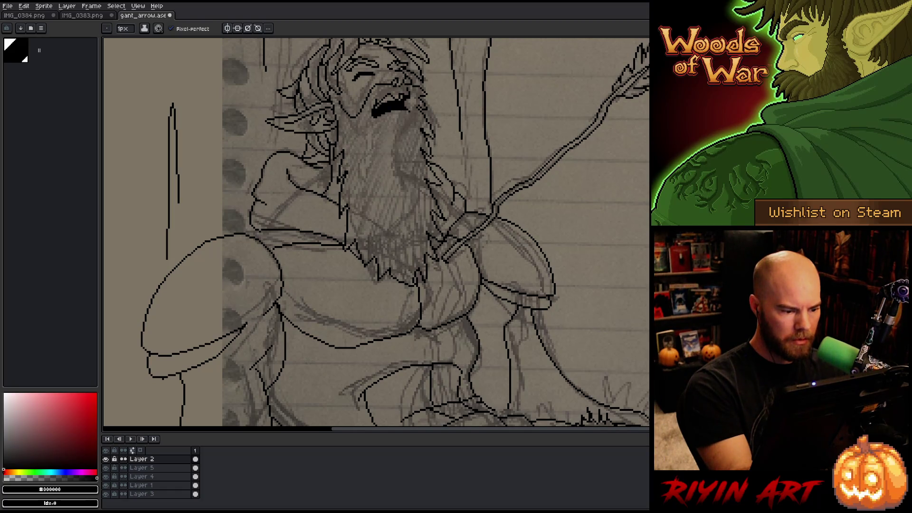
pyautogui.moveTo(247, 325); pyautogui.dragTo(262, 315)
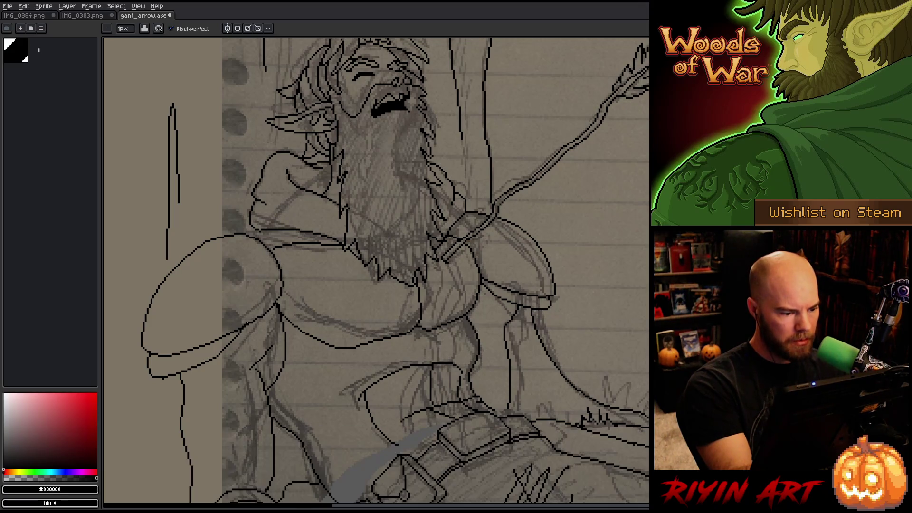
pyautogui.press('b')
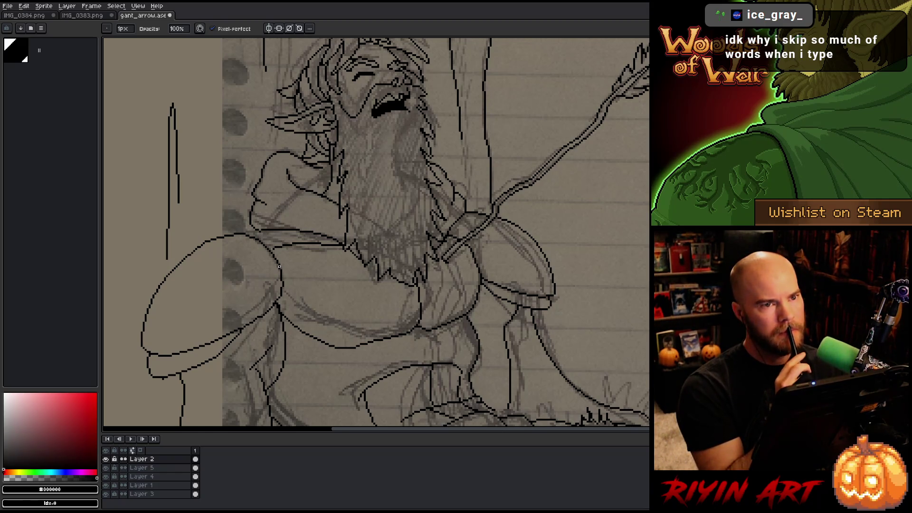
pyautogui.hotkey('ctrl', 's')
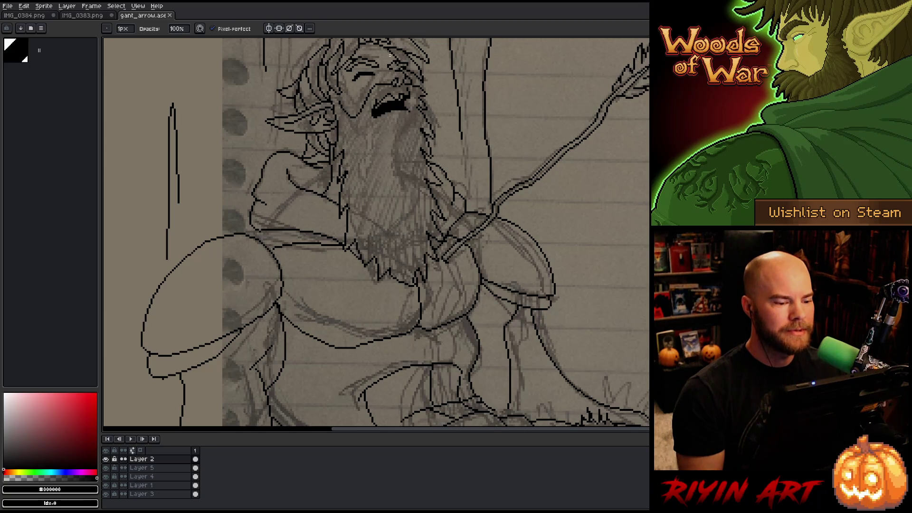
# Zoom in on the chest and draw two new black lines across the upper chest.
pyautogui.scroll(-3, 337, 245)
pyautogui.scroll(1, 338, 246)
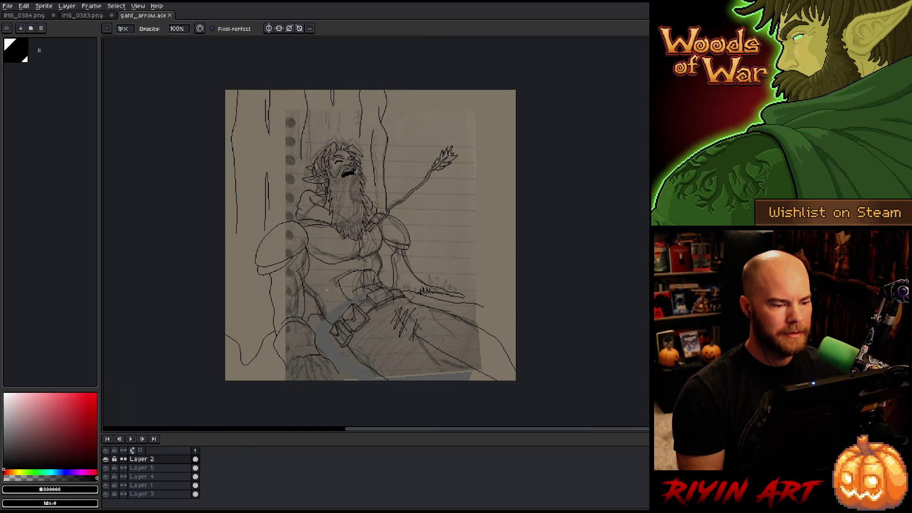
pyautogui.scroll(1, 352, 280)
pyautogui.scroll(1, 333, 247)
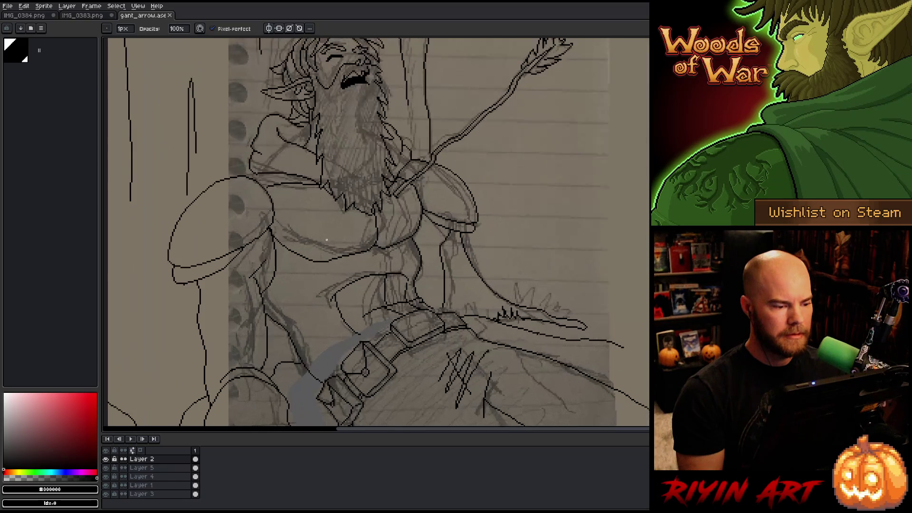
pyautogui.press('q')
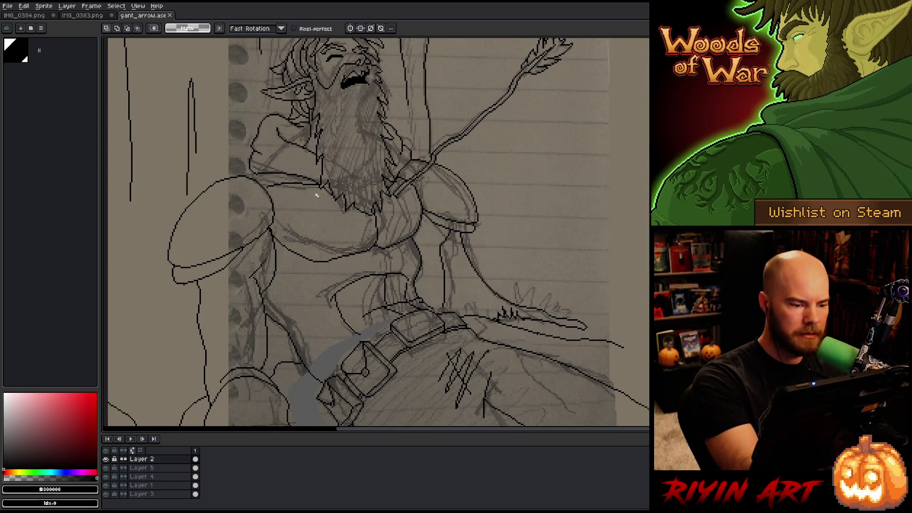
pyautogui.moveTo(318, 194)
pyautogui.mouseDown()
pyautogui.moveTo(315, 183)
pyautogui.moveTo(270, 183)
pyautogui.moveTo(270, 194)
pyautogui.mouseUp()
pyautogui.hotkey('ctrl', 'd')
pyautogui.press('b')
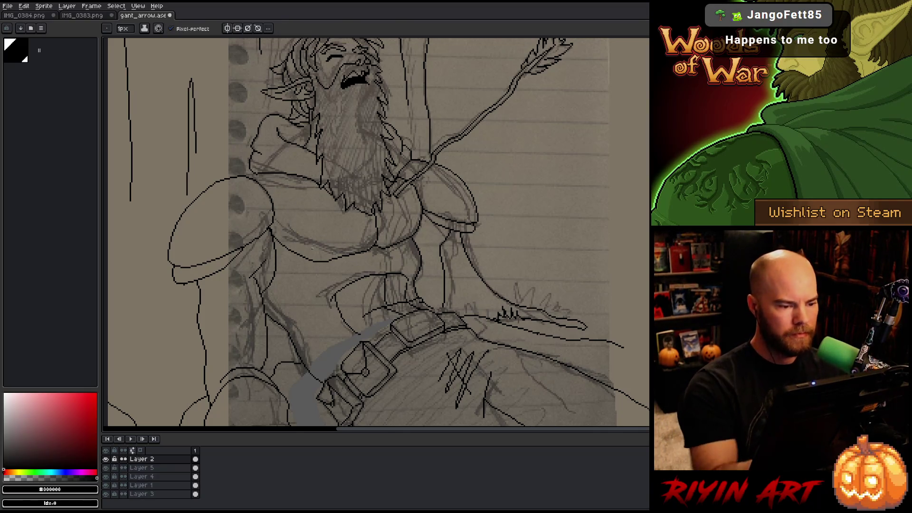
pyautogui.moveTo(334, 200); pyautogui.dragTo(286, 182)
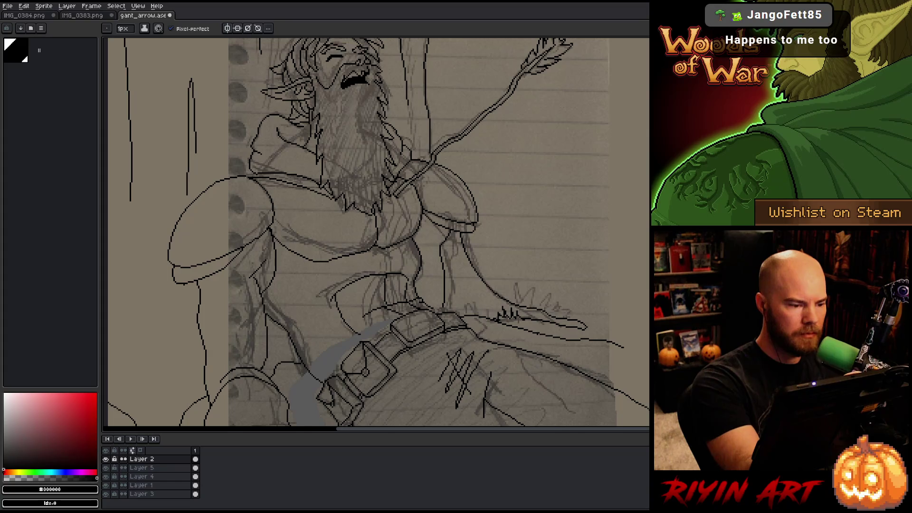
pyautogui.press('e')
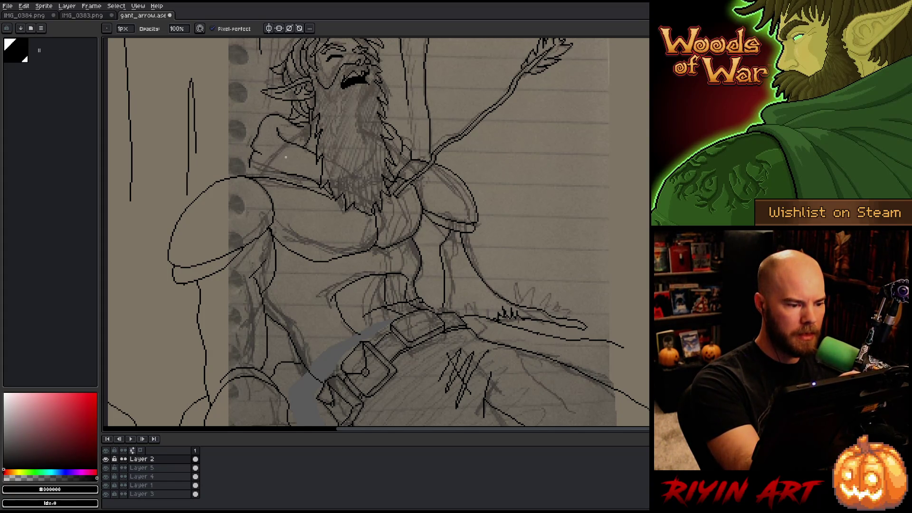
pyautogui.press('b')
pyautogui.moveTo(273, 167); pyautogui.dragTo(227, 177)
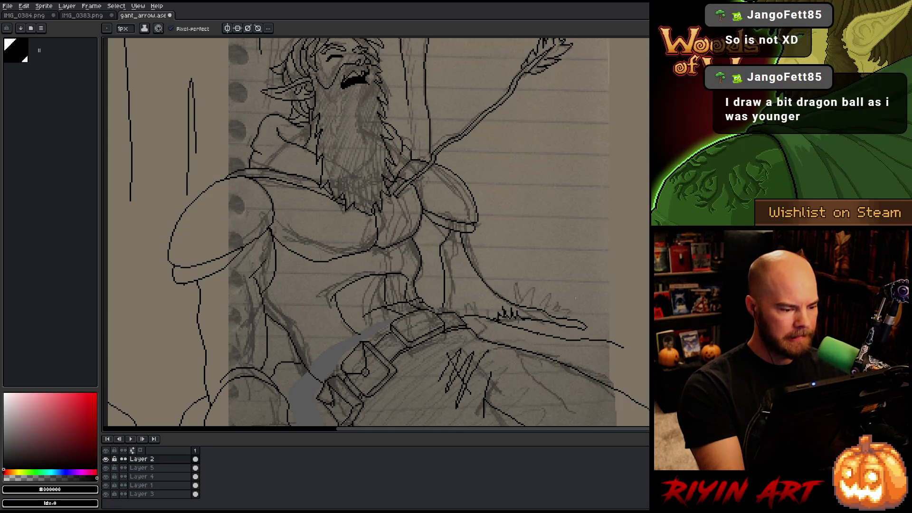
# Lasso the stray hatch strokes beside the torso and delete them.
pyautogui.press('q')
pyautogui.moveTo(266, 253)
pyautogui.mouseDown()
pyautogui.moveTo(260, 274)
pyautogui.moveTo(240, 279)
pyautogui.moveTo(266, 260)
pyautogui.mouseUp()
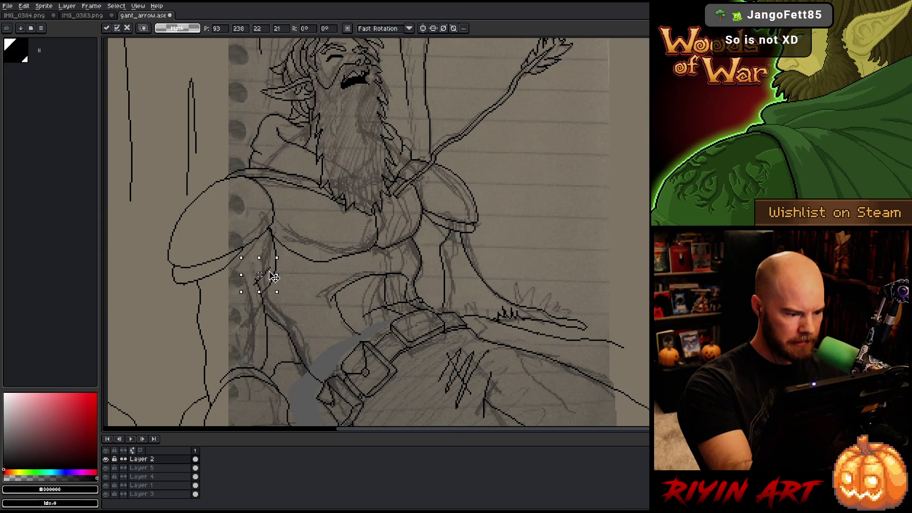
pyautogui.press('Delete')
pyautogui.hotkey('ctrl', 'd')
pyautogui.press('b')
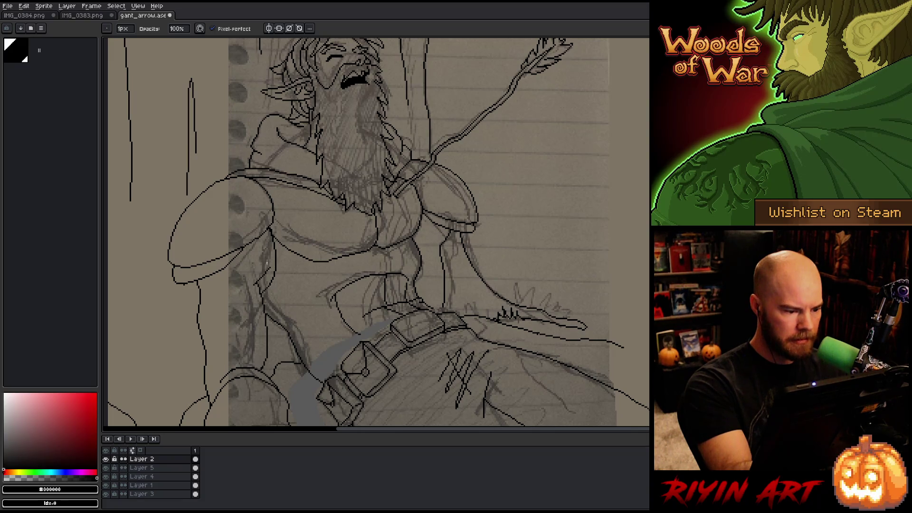
# Extend the leg line to the canvas bottom and add short strokes on the leg, touching up with the eraser.
pyautogui.scroll(-5, 302, 200)
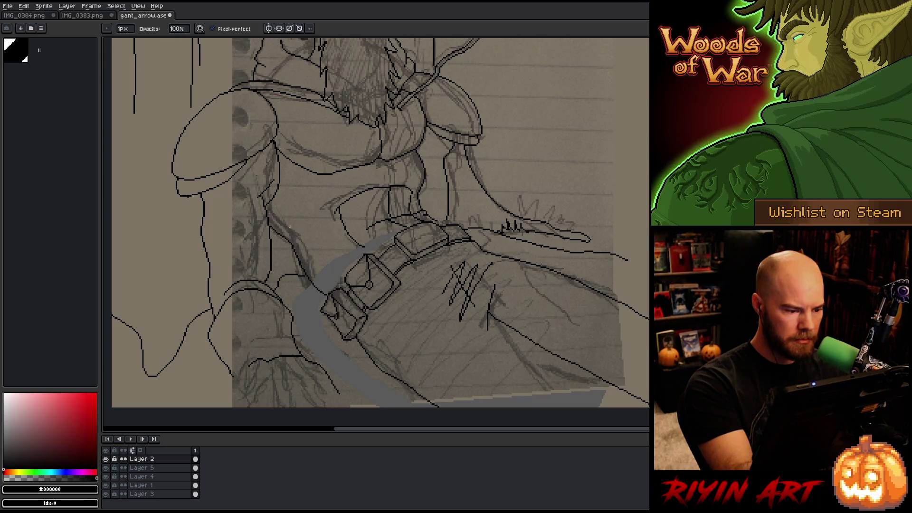
pyautogui.press('e')
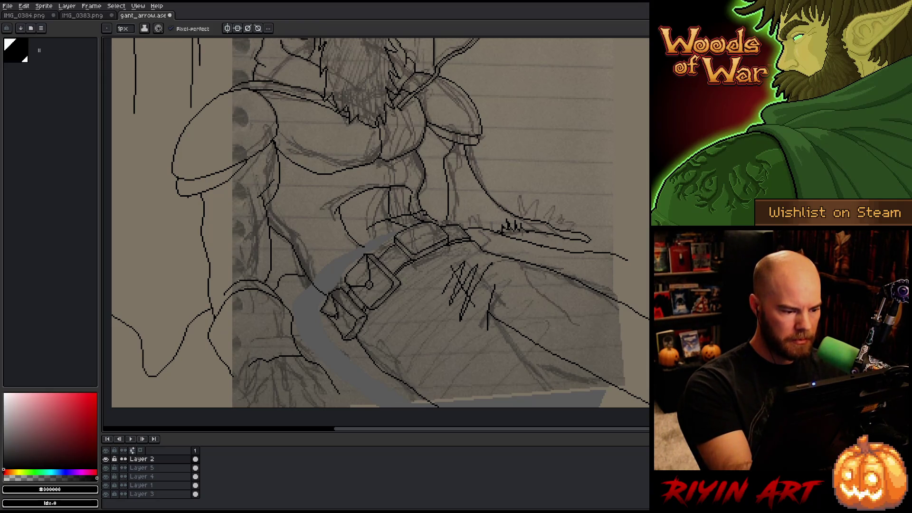
pyautogui.moveTo(391, 329); pyautogui.dragTo(374, 266)
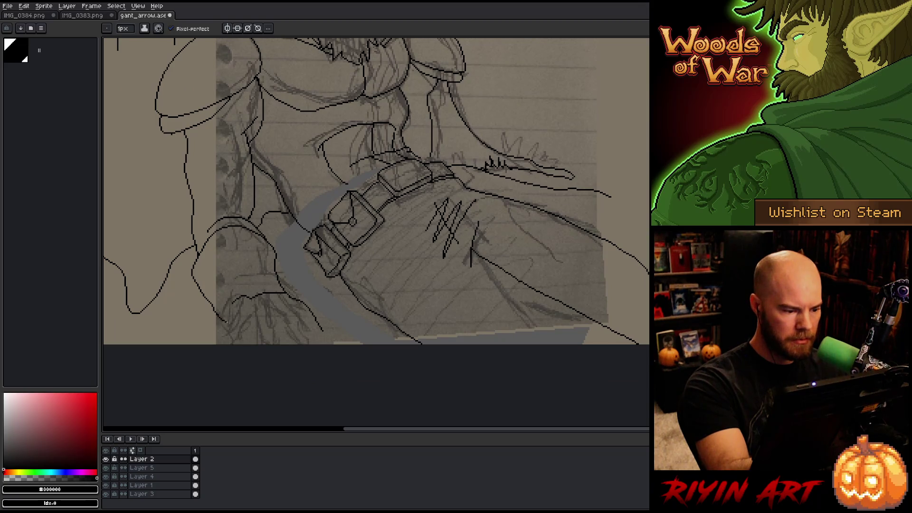
pyautogui.moveTo(227, 321); pyautogui.dragTo(233, 344)
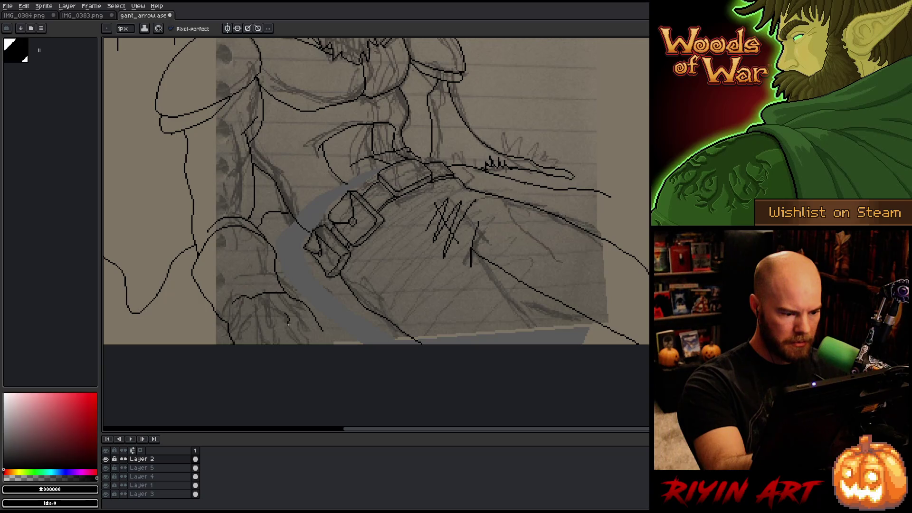
pyautogui.moveTo(290, 329); pyautogui.dragTo(299, 343)
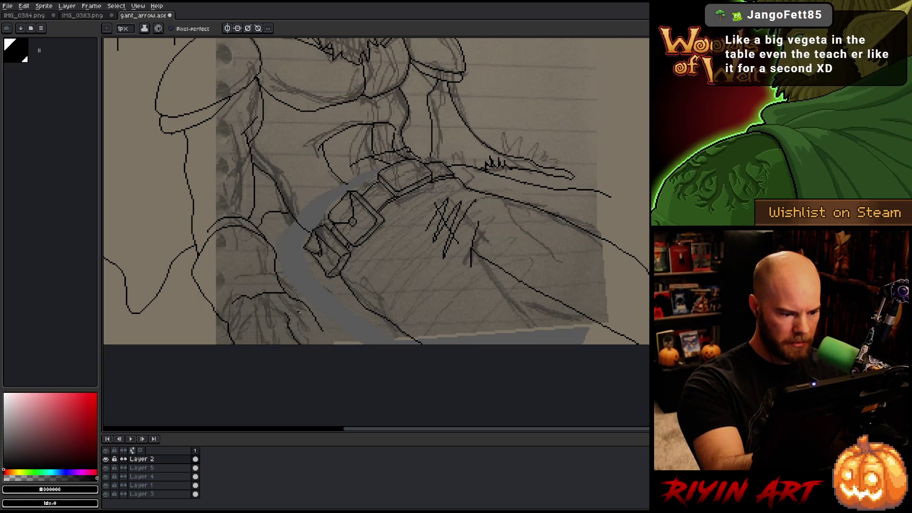
pyautogui.moveTo(299, 312); pyautogui.dragTo(306, 330)
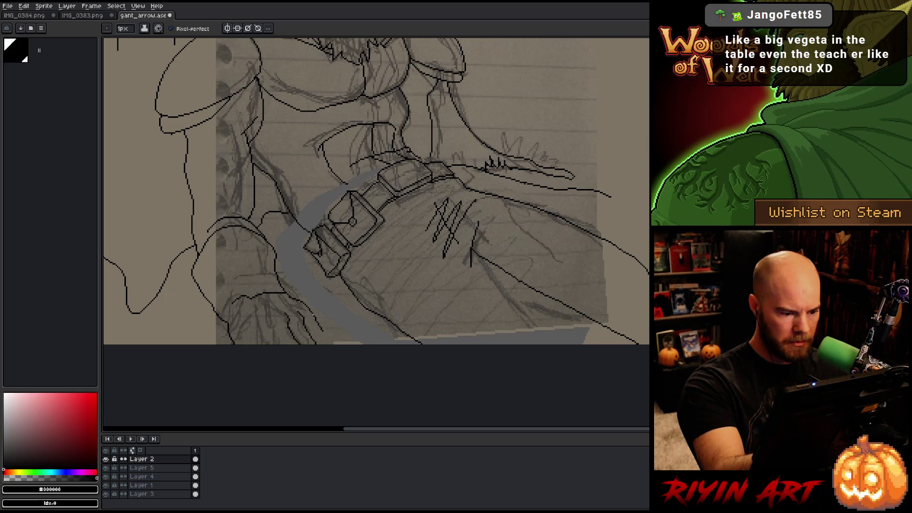
pyautogui.press('e')
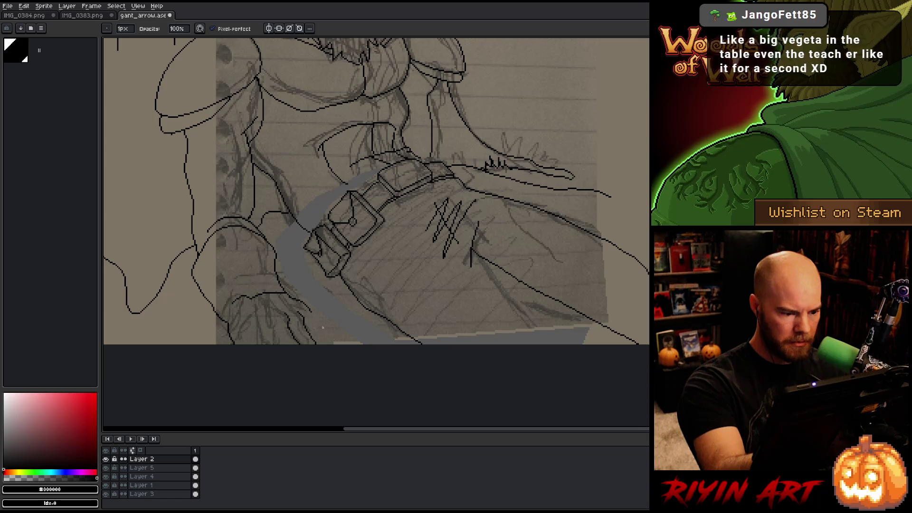
pyautogui.press('b')
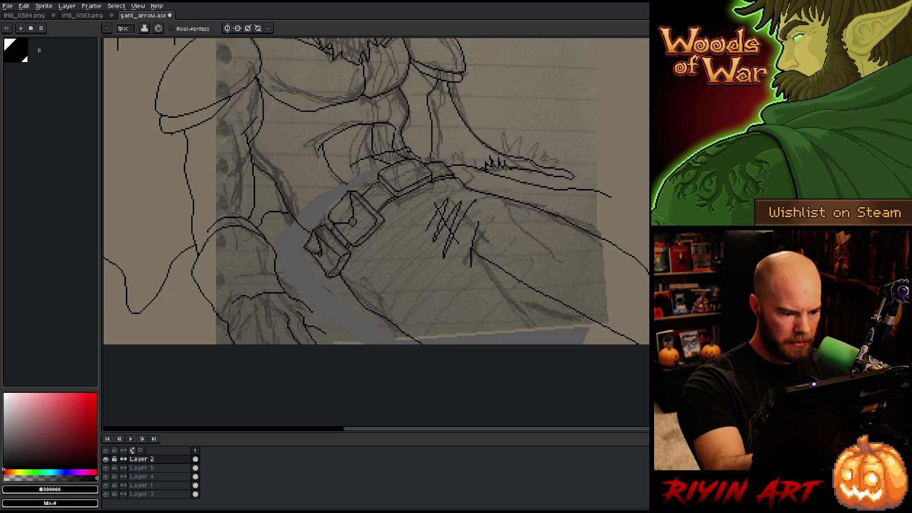
pyautogui.press('e')
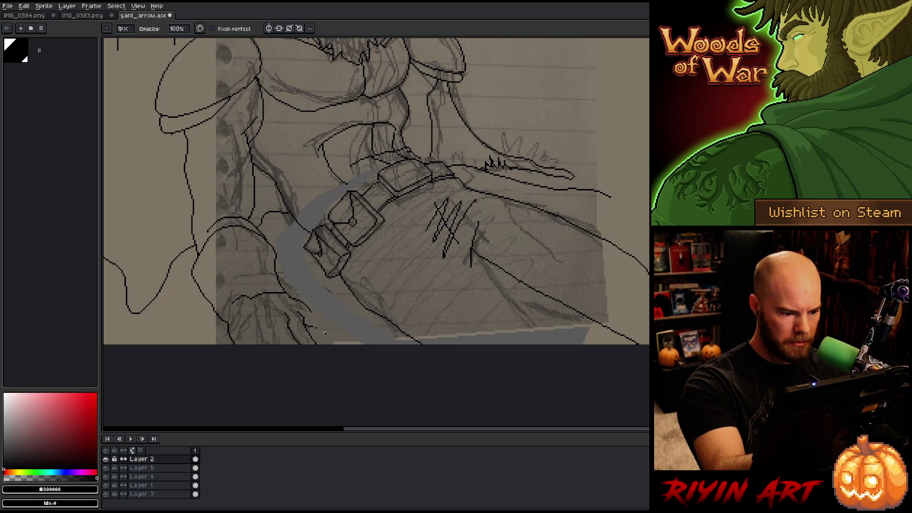
pyautogui.press('b')
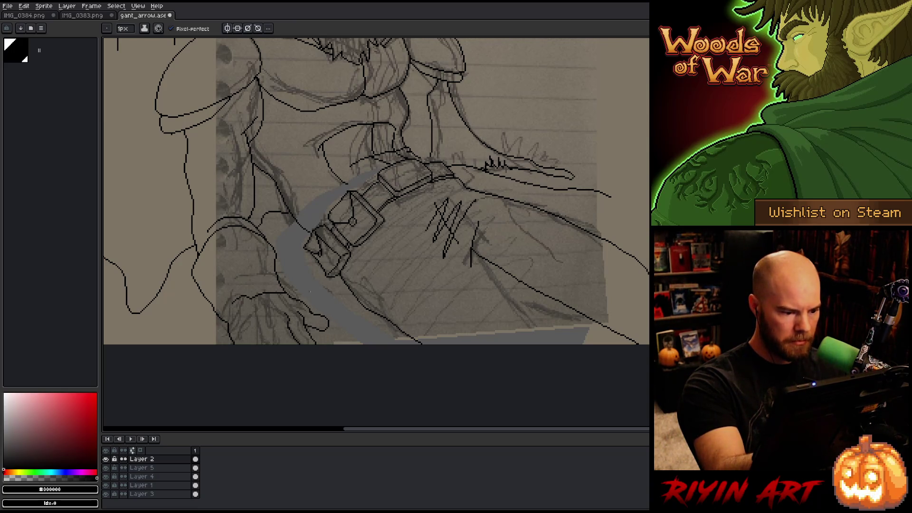
pyautogui.press('e')
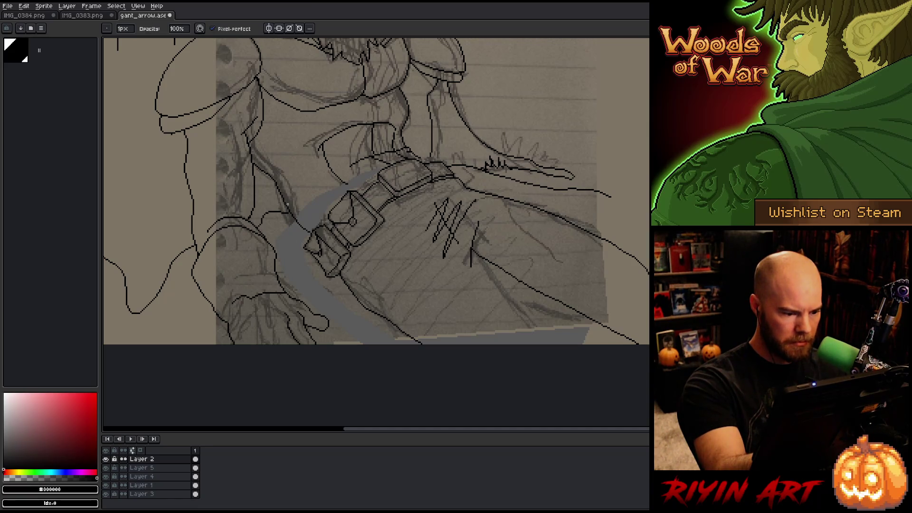
pyautogui.press('b')
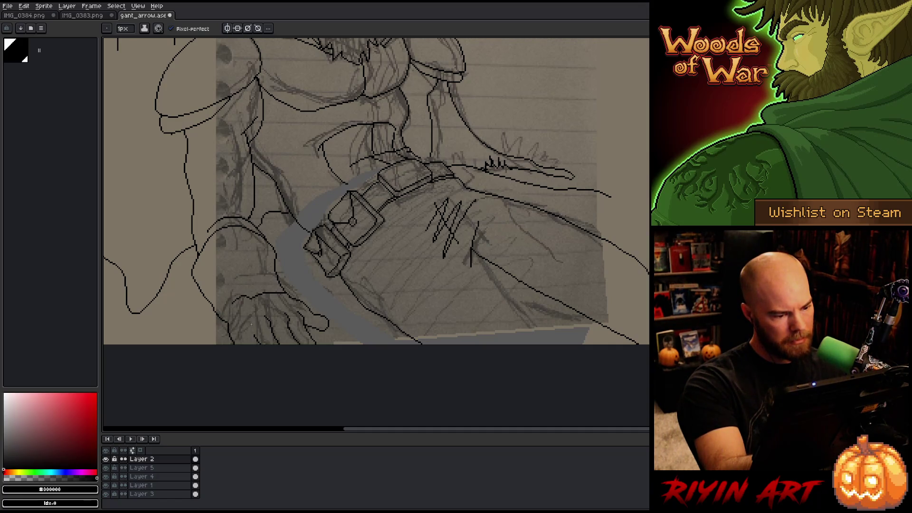
# Delete the stray line near the lower-left hand and redraw the hand outline beside the sash.
pyautogui.press('m')
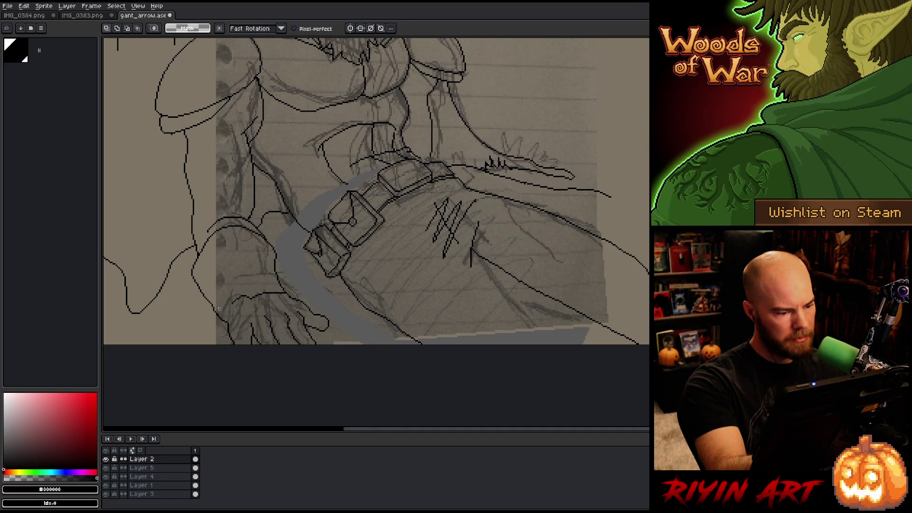
pyautogui.moveTo(245, 343)
pyautogui.mouseDown()
pyautogui.moveTo(212, 307)
pyautogui.moveTo(209, 345)
pyautogui.mouseUp()
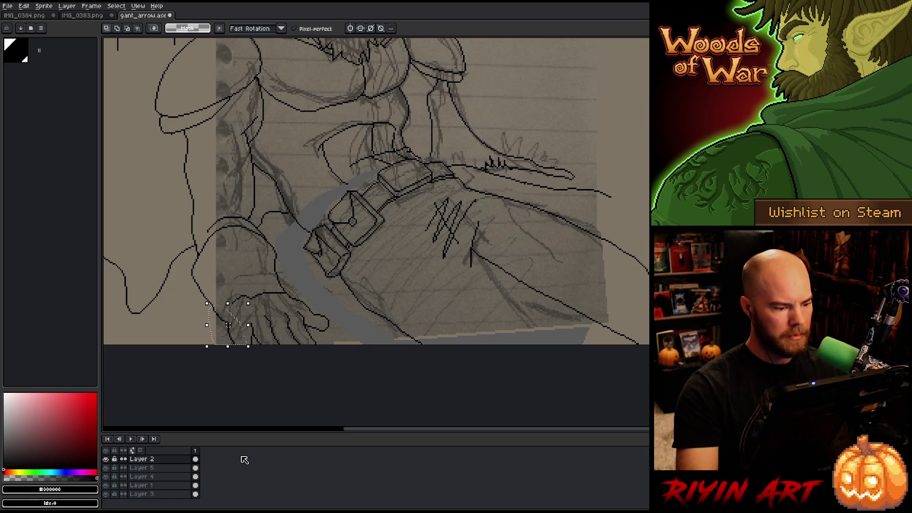
pyautogui.press('Delete')
pyautogui.press('b')
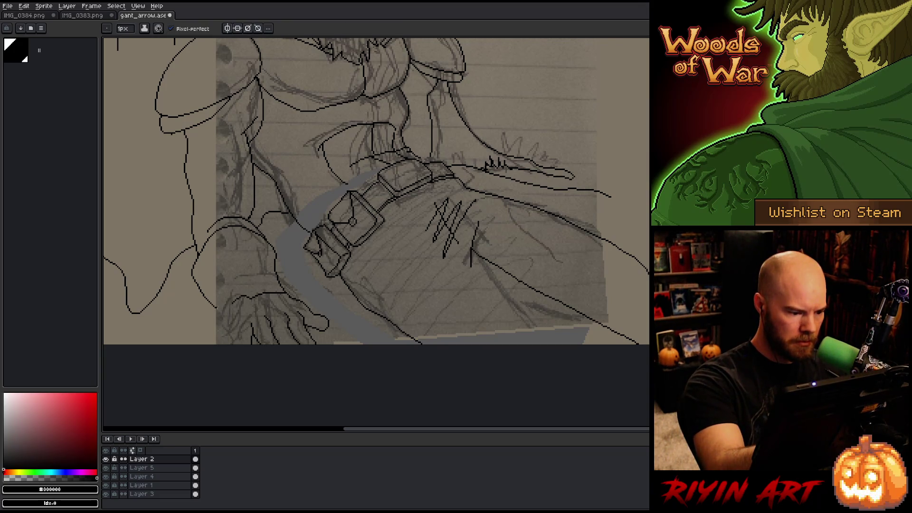
pyautogui.moveTo(228, 312); pyautogui.dragTo(237, 338)
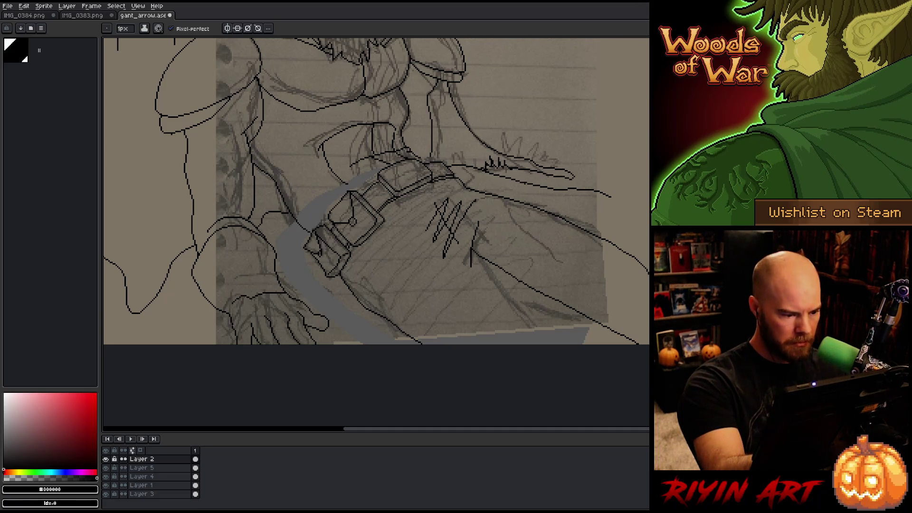
# Tidy the edges around the hand and torso with the eraser.
pyautogui.press('e')
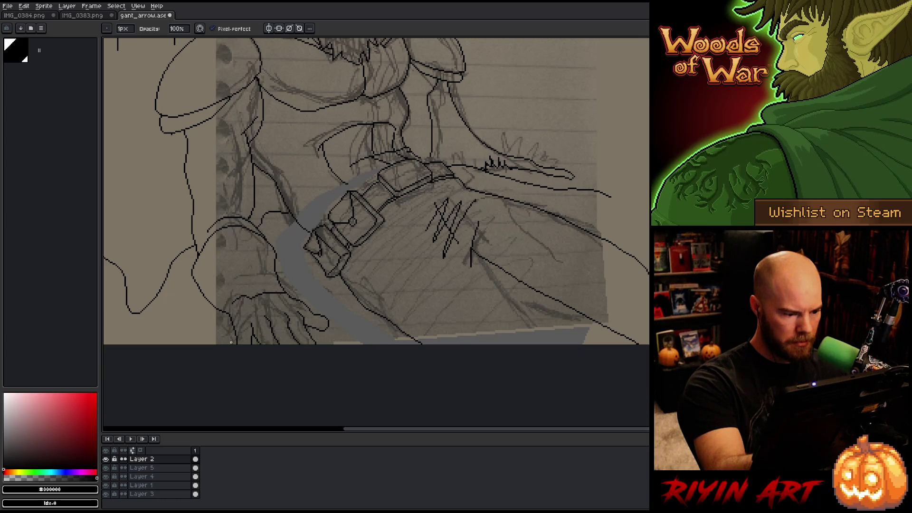
pyautogui.press('b')
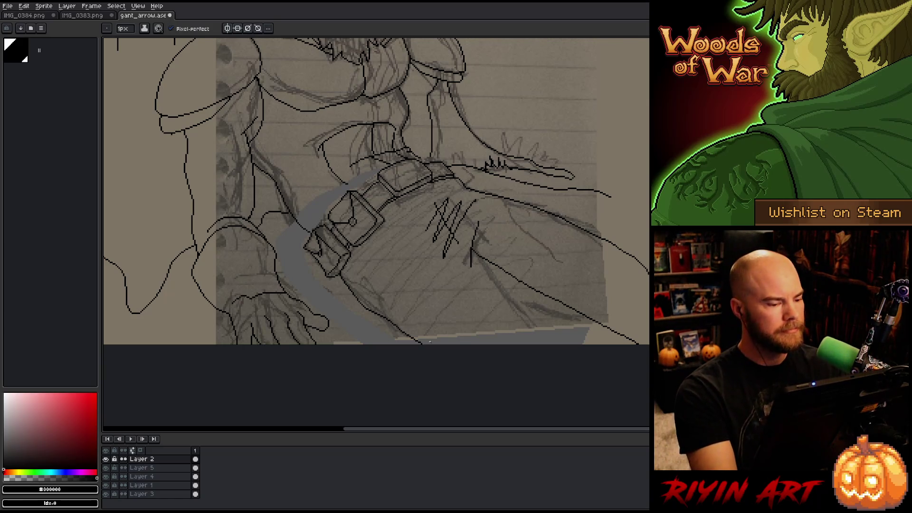
pyautogui.press('e')
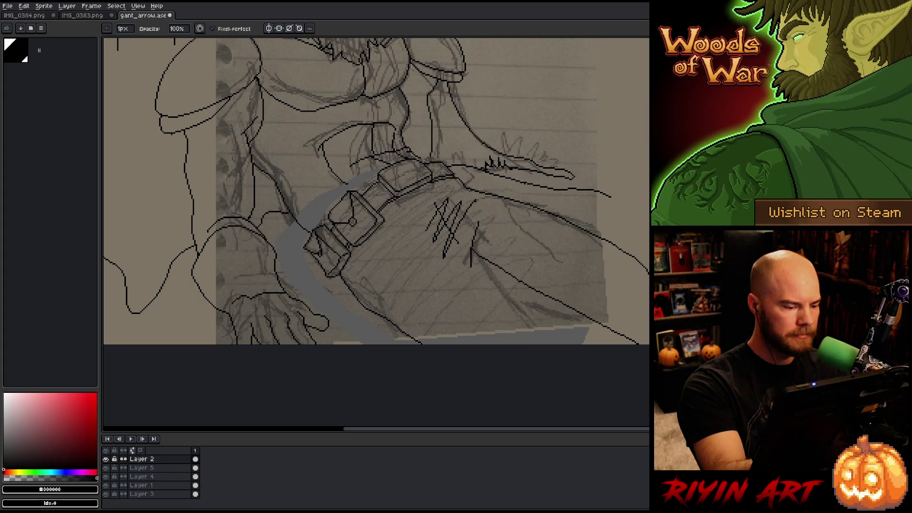
pyautogui.moveTo(386, 315); pyautogui.dragTo(407, 321)
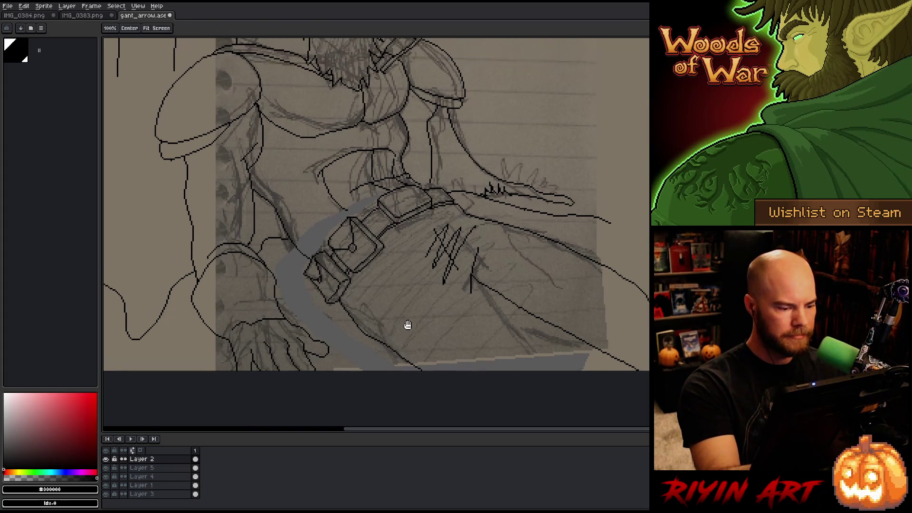
pyautogui.press('b')
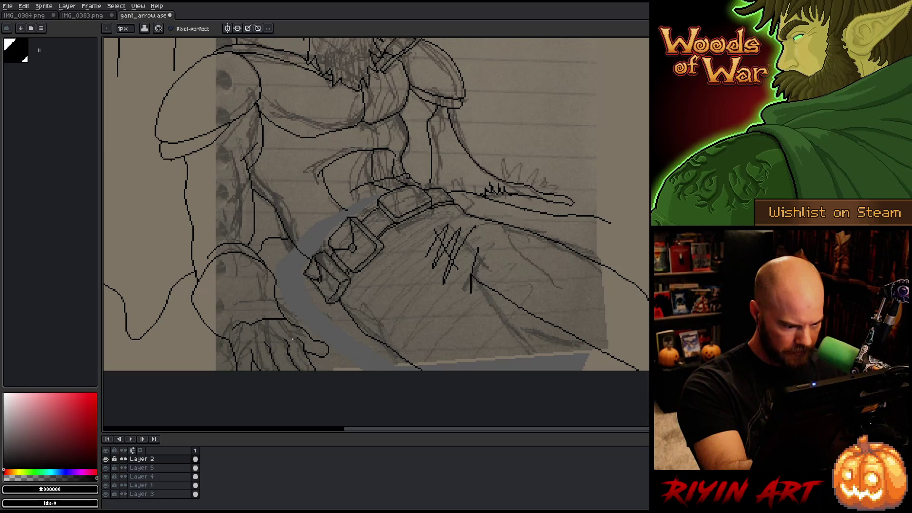
pyautogui.scroll(3, 286, 306)
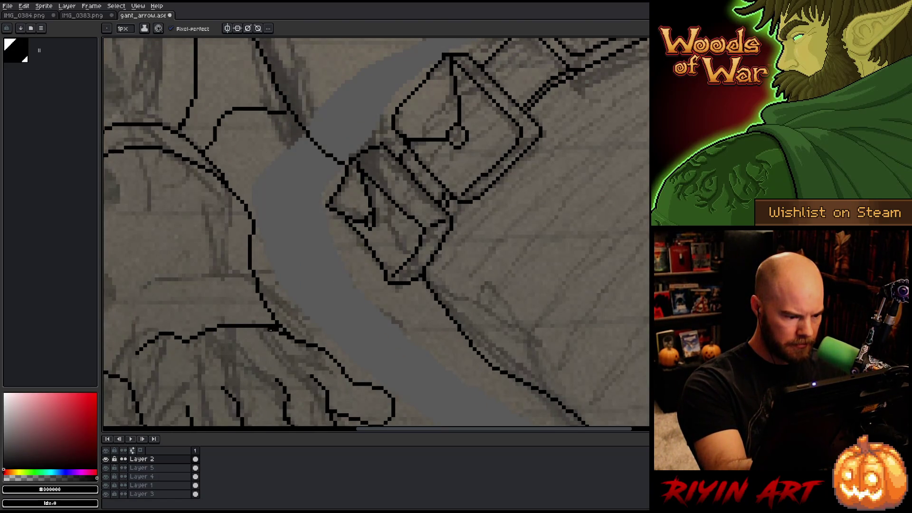
pyautogui.press('e')
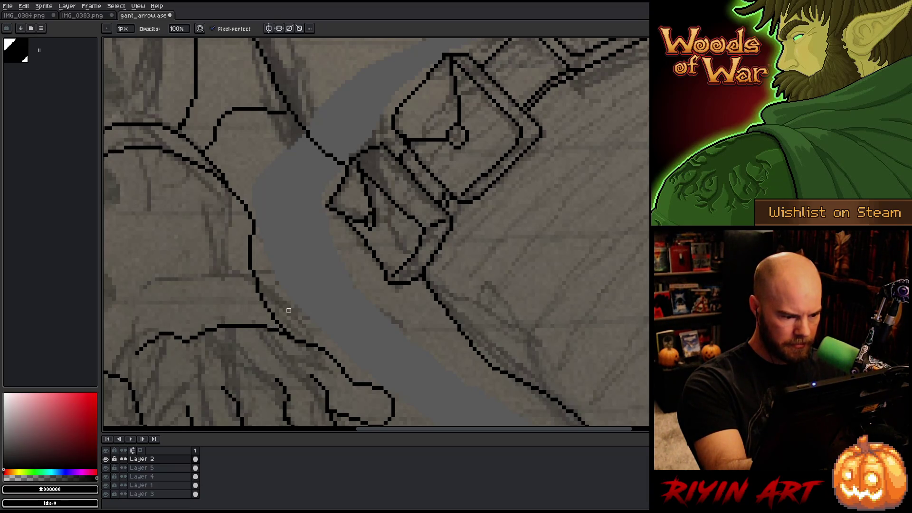
pyautogui.scroll(-3, 513, 363)
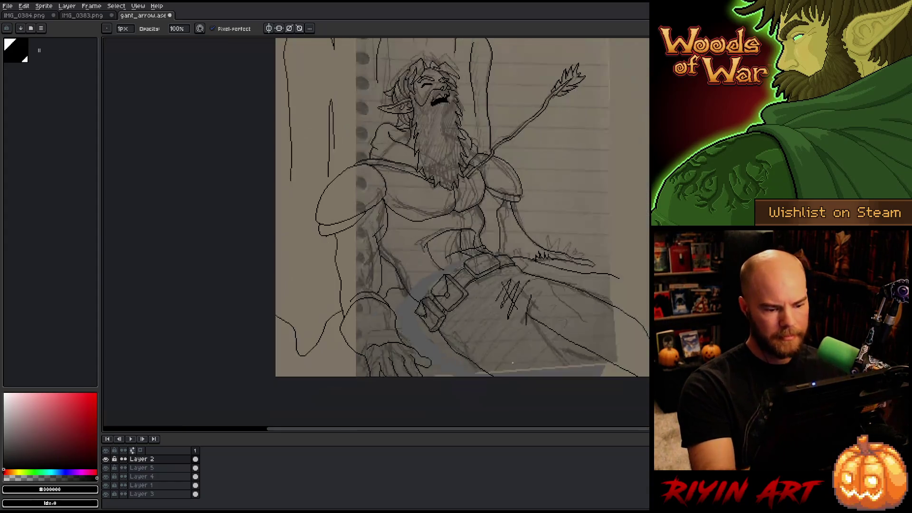
# Sketch a rough first stroke for the right hand at the end of the arm, undoing unsatisfying attempts.
pyautogui.moveTo(542, 325); pyautogui.dragTo(437, 321)
pyautogui.press('b')
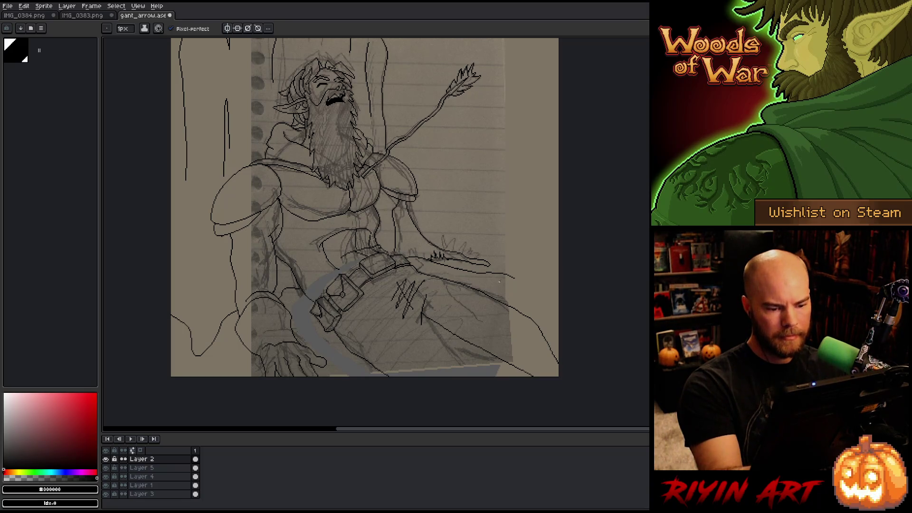
pyautogui.moveTo(486, 280); pyautogui.dragTo(502, 280)
pyautogui.hotkey('ctrl', 'z')
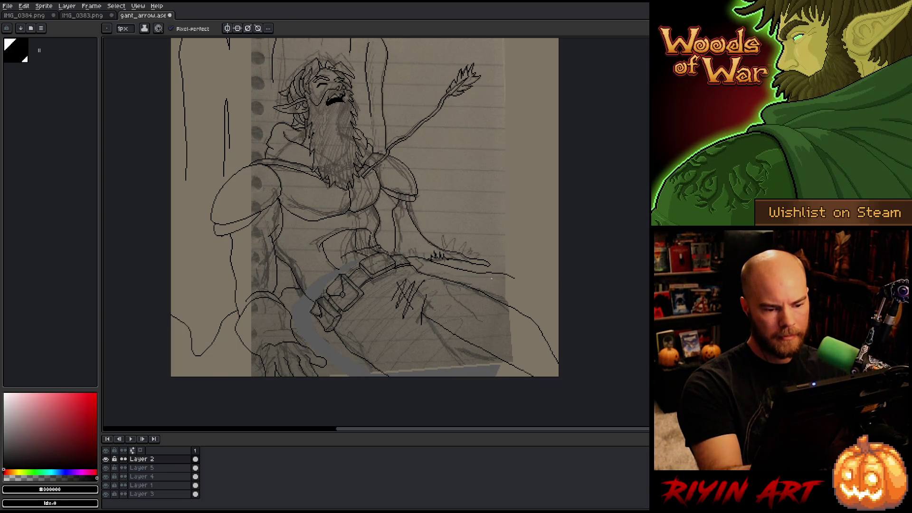
pyautogui.hotkey('ctrl', 'z')
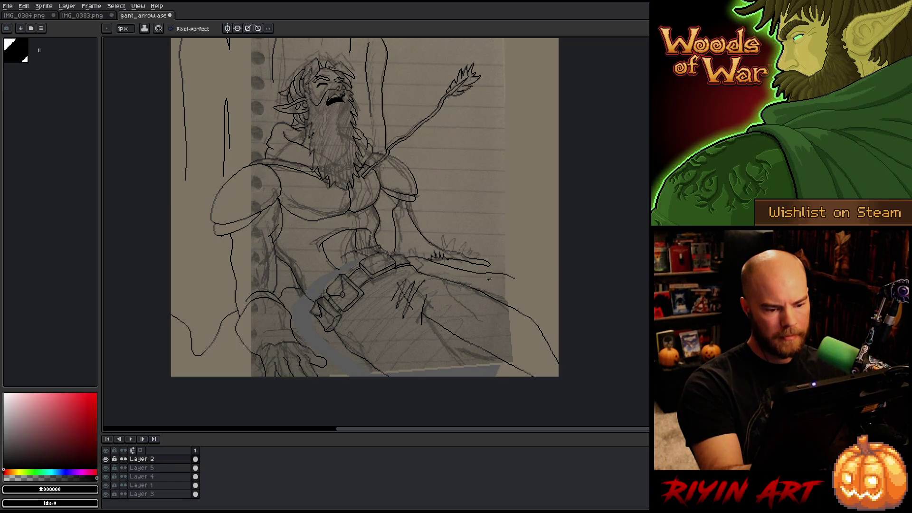
pyautogui.moveTo(490, 280); pyautogui.dragTo(506, 281)
pyautogui.hotkey('ctrl', 'z')
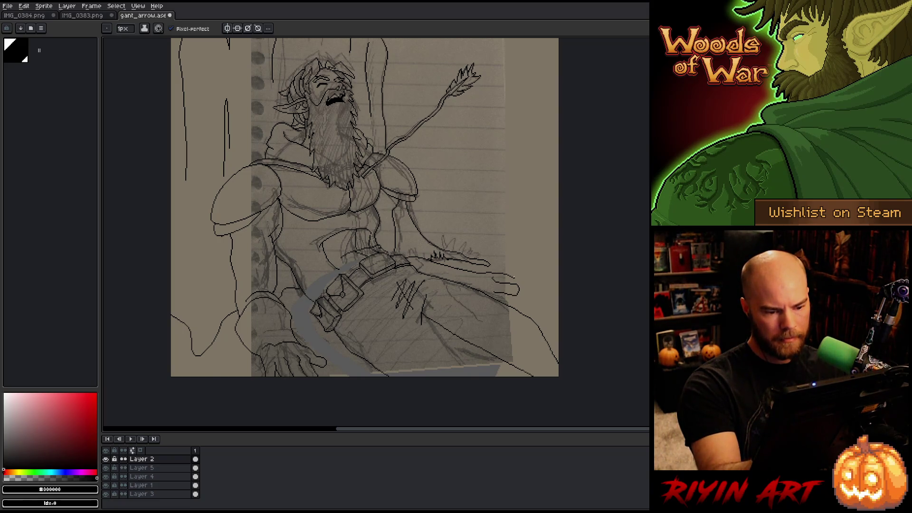
pyautogui.hotkey('ctrl', 'z')
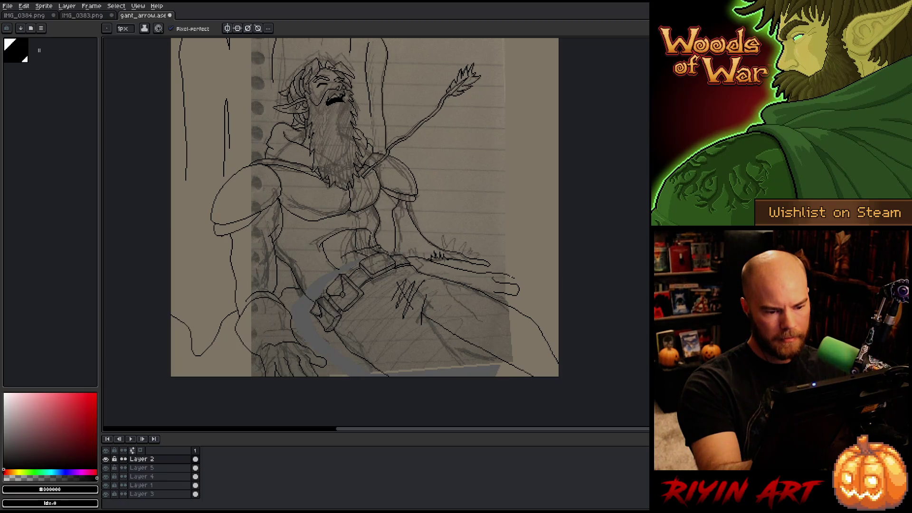
pyautogui.hotkey('ctrl', 'z')
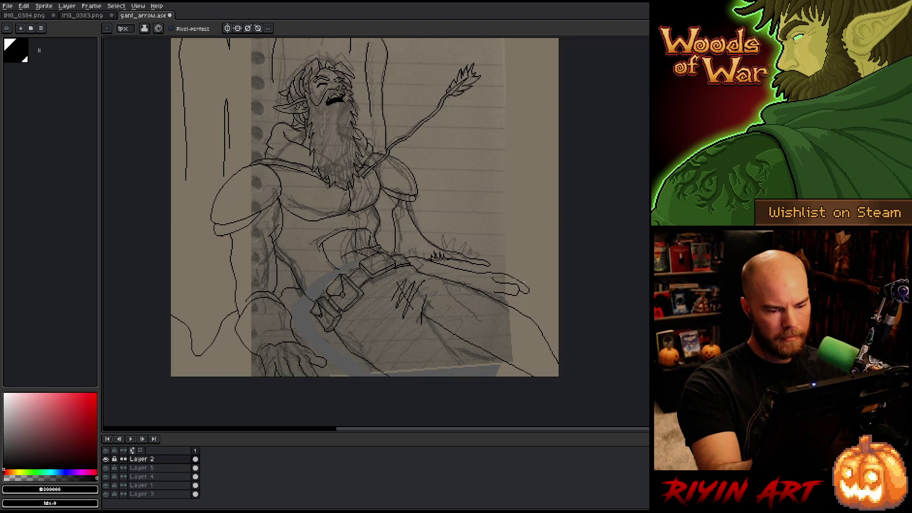
pyautogui.scroll(3, 527, 300)
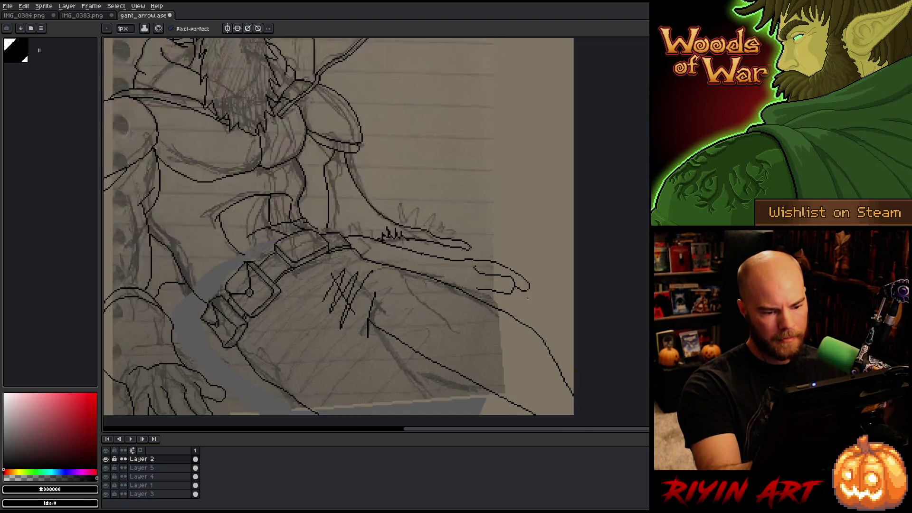
# Replace the rough hand curve with finger outlines and a line beneath the hand.
pyautogui.press('m')
pyautogui.hotkey('ctrl', 'z')
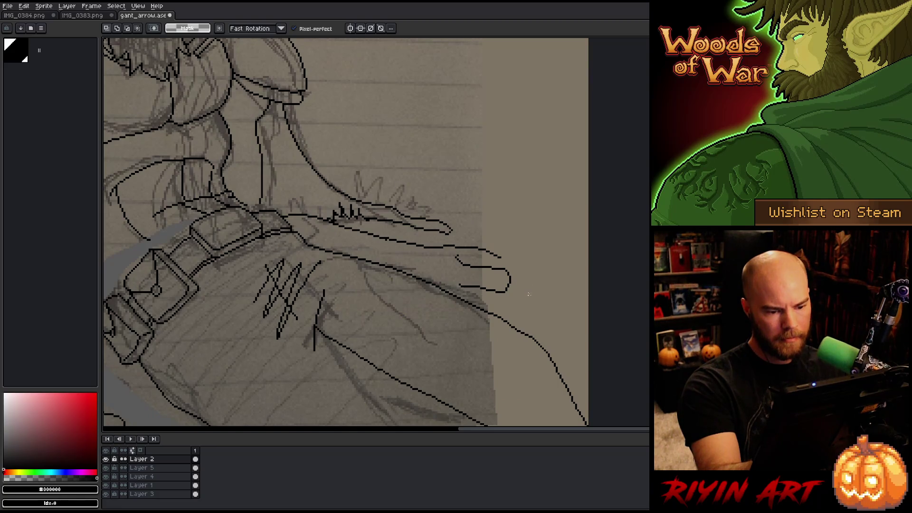
pyautogui.press('b')
pyautogui.moveTo(503, 258)
pyautogui.mouseDown()
pyautogui.moveTo(537, 278)
pyautogui.moveTo(541, 291)
pyautogui.moveTo(509, 288)
pyautogui.mouseUp()
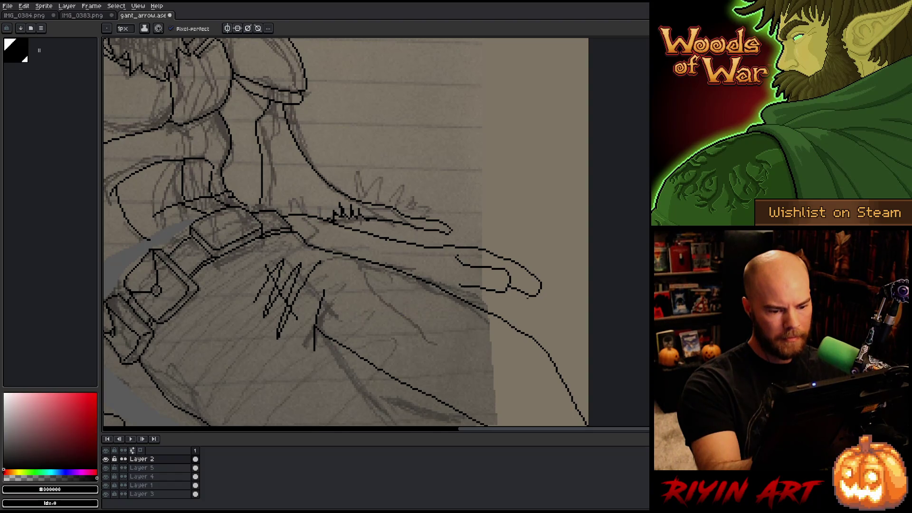
pyautogui.hotkey('ctrl', 'z')
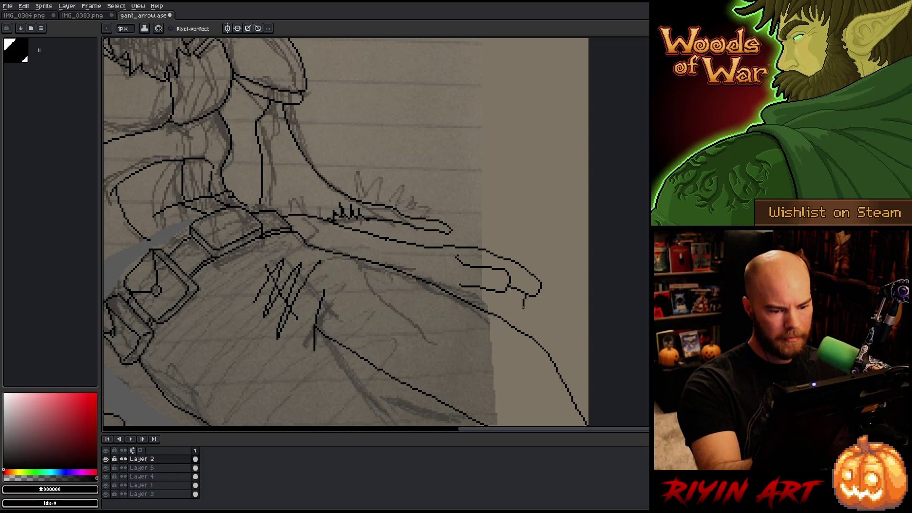
pyautogui.moveTo(504, 306); pyautogui.dragTo(501, 292)
pyautogui.moveTo(488, 305); pyautogui.dragTo(515, 321)
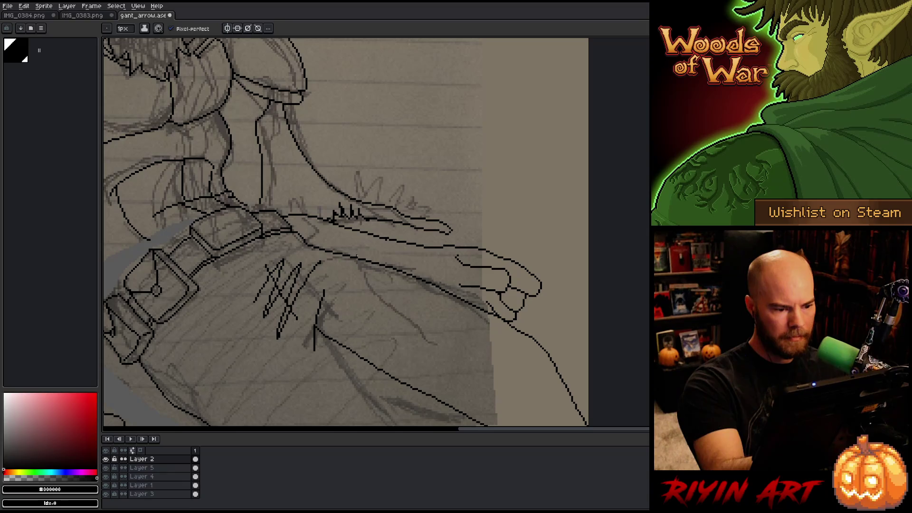
# Add a curved line near the arm above the belt and select the area around the right hand.
pyautogui.moveTo(359, 257); pyautogui.dragTo(385, 233)
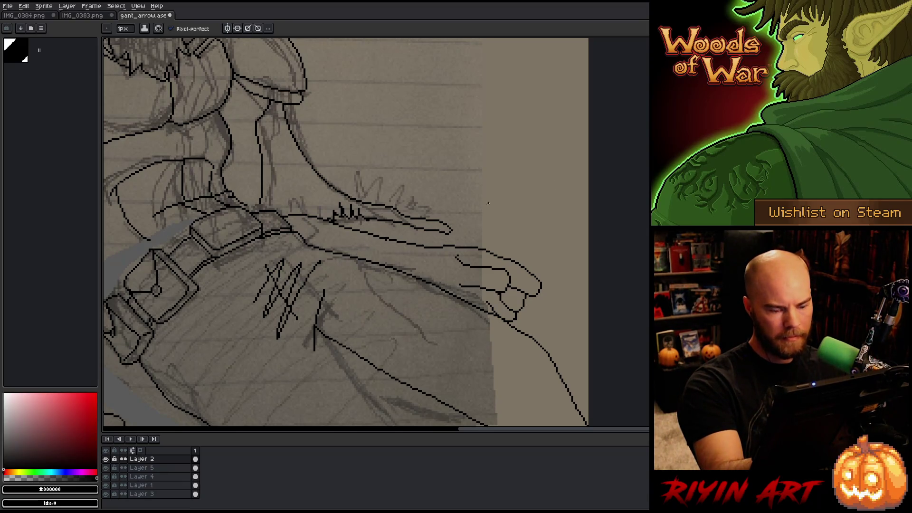
pyautogui.press('m')
pyautogui.moveTo(547, 307)
pyautogui.mouseDown()
pyautogui.moveTo(523, 248)
pyautogui.moveTo(467, 243)
pyautogui.moveTo(481, 268)
pyautogui.moveTo(470, 287)
pyautogui.moveTo(484, 309)
pyautogui.moveTo(513, 322)
pyautogui.moveTo(565, 315)
pyautogui.moveTo(524, 295)
pyautogui.mouseUp()
pyautogui.press('b')
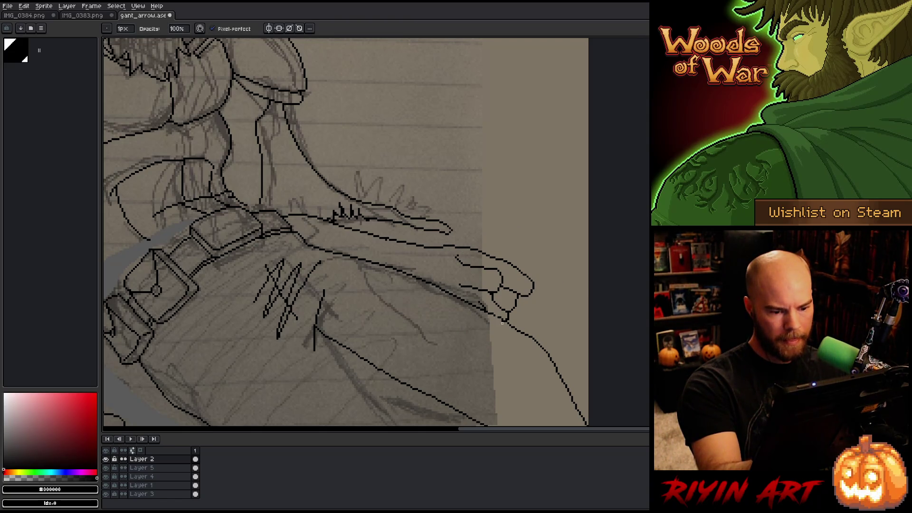
pyautogui.press('e')
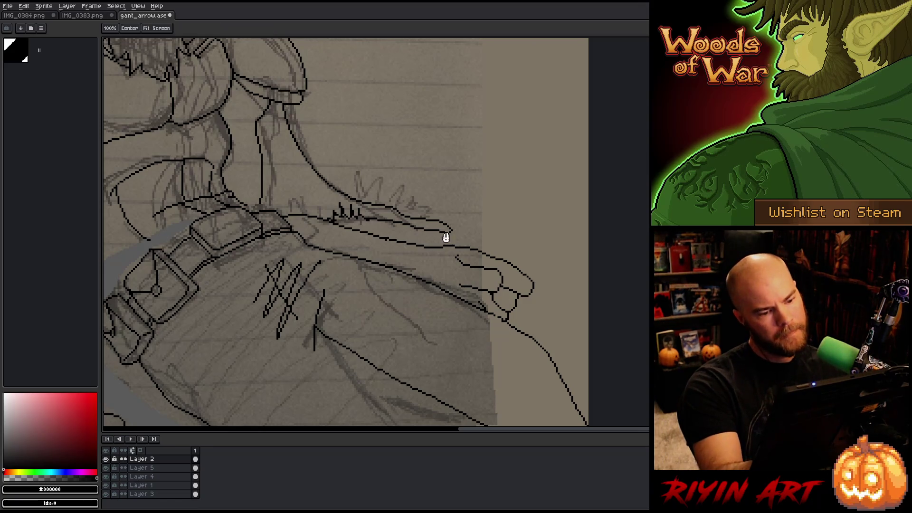
pyautogui.moveTo(353, 249); pyautogui.dragTo(437, 289)
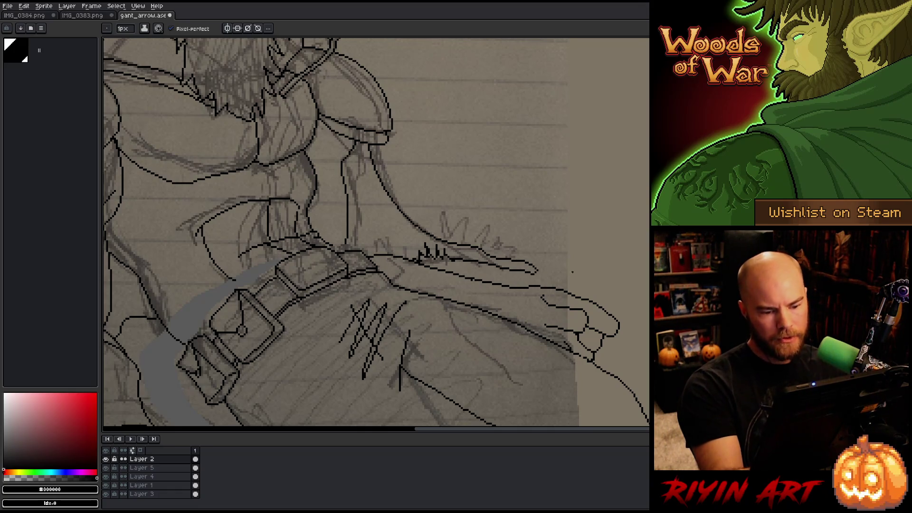
# Delete the old forearm line and redraw it toward the hand.
pyautogui.press('m')
pyautogui.moveTo(553, 268)
pyautogui.mouseDown()
pyautogui.moveTo(532, 288)
pyautogui.moveTo(438, 270)
pyautogui.moveTo(570, 271)
pyautogui.mouseUp()
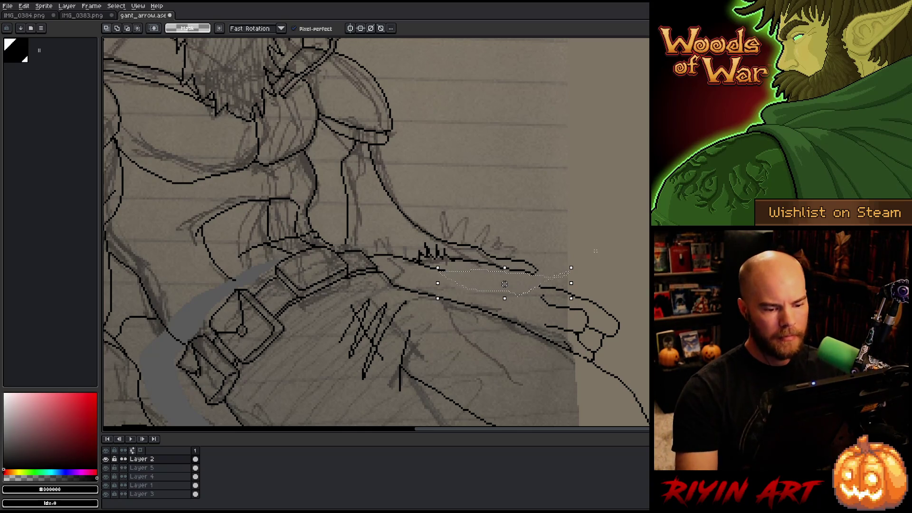
pyautogui.press('Delete')
pyautogui.press('b')
pyautogui.moveTo(541, 285)
pyautogui.mouseDown()
pyautogui.moveTo(451, 267)
pyautogui.moveTo(424, 278)
pyautogui.mouseUp()
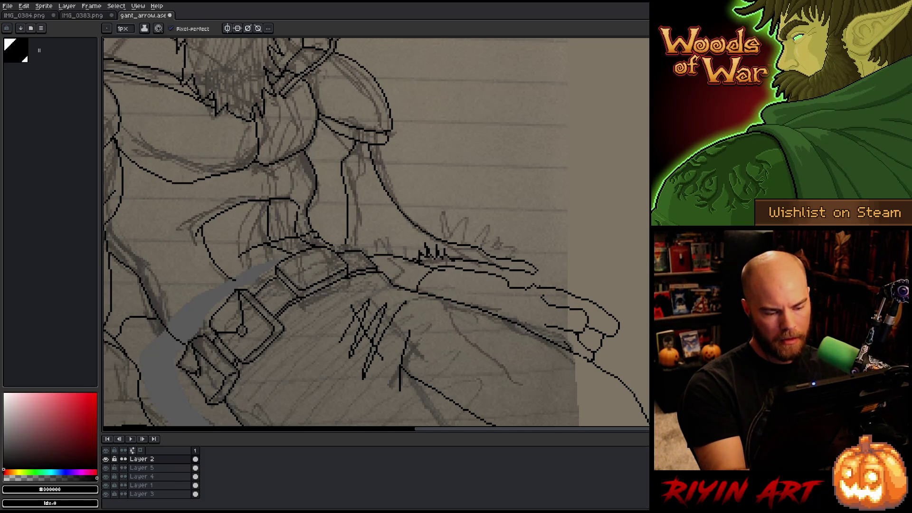
# Remove the stray lines at the wrist and clean up the forearm and belt lines with pencil and eraser.
pyautogui.press('q')
pyautogui.moveTo(493, 295)
pyautogui.mouseDown()
pyautogui.moveTo(518, 281)
pyautogui.moveTo(489, 272)
pyautogui.moveTo(487, 294)
pyautogui.moveTo(554, 287)
pyautogui.moveTo(474, 272)
pyautogui.mouseUp()
pyautogui.press('Delete')
pyautogui.hotkey('ctrl', 'd')
pyautogui.press('b')
pyautogui.press('b')
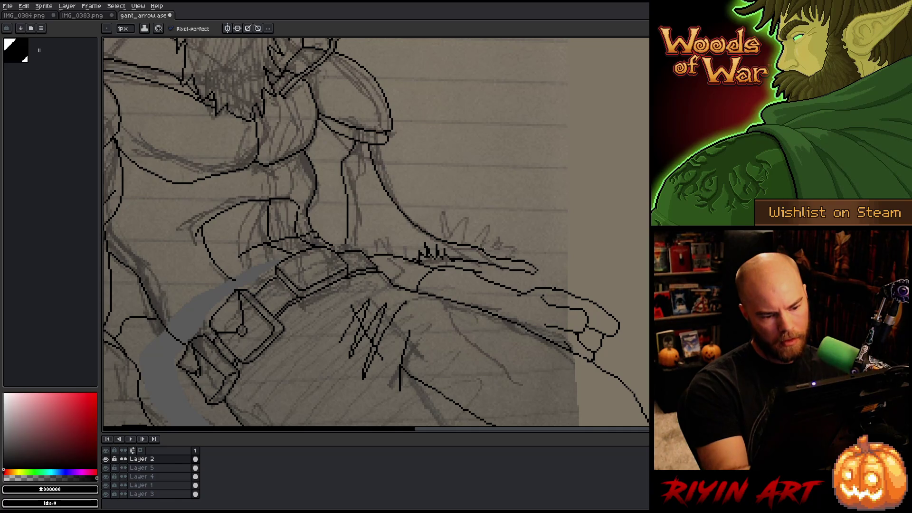
pyautogui.press('e')
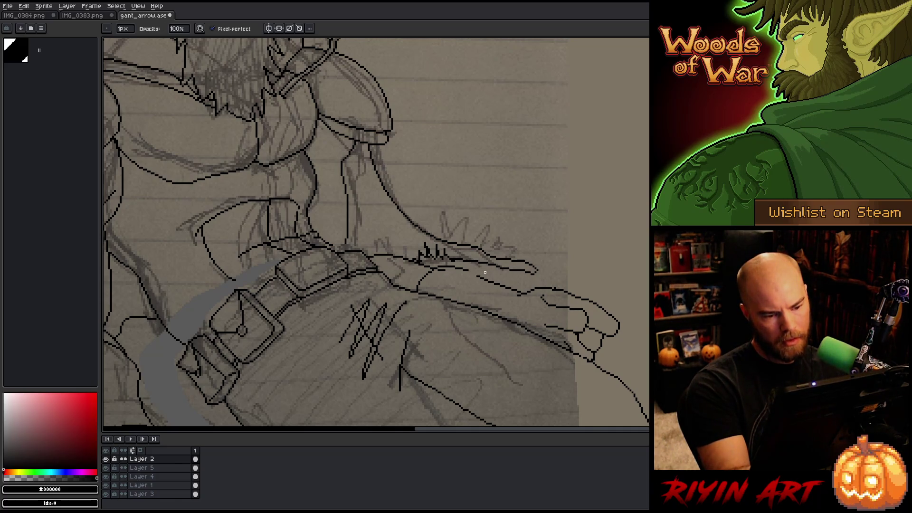
pyautogui.press('b')
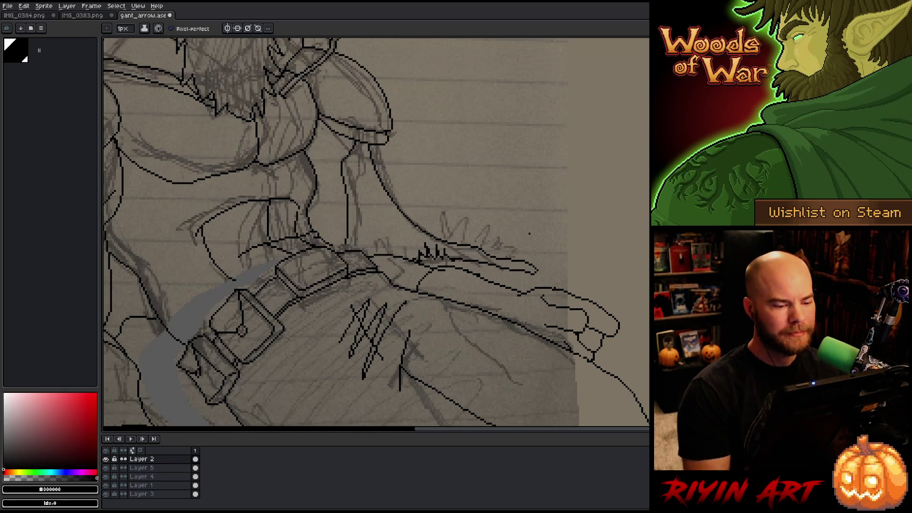
pyautogui.press('b')
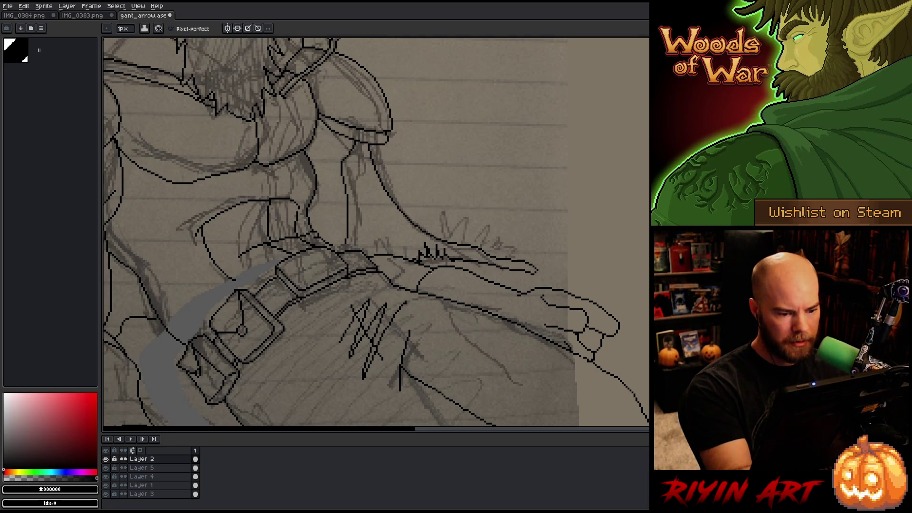
pyautogui.press('space')
pyautogui.moveTo(498, 243); pyautogui.dragTo(627, 216)
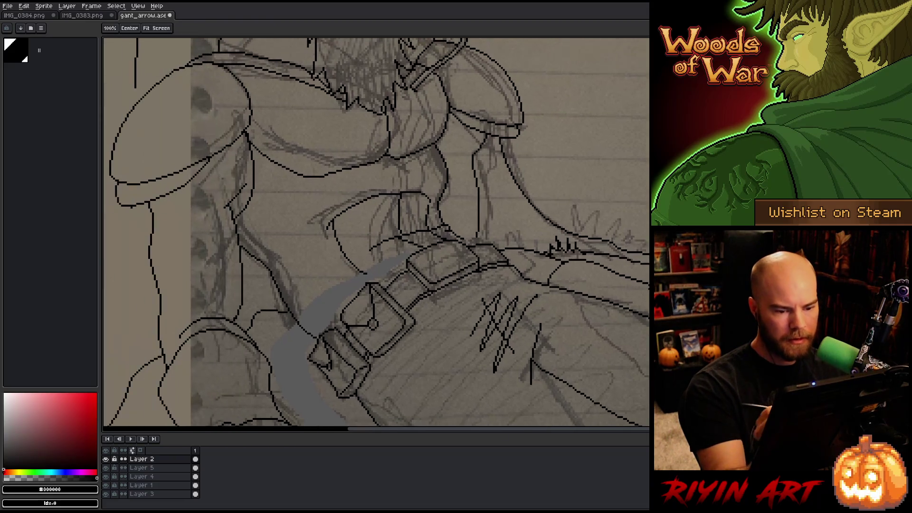
# Hide Layer 1's lined-paper sketch photo so only the black elf line art remains on grey.
pyautogui.scroll(-3, 617, 247)
pyautogui.scroll(3, 627, 247)
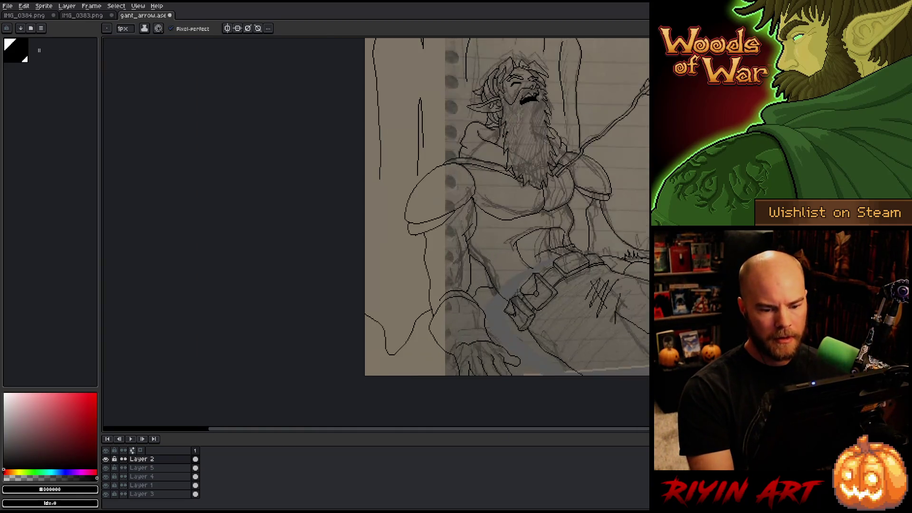
pyautogui.press('space')
pyautogui.moveTo(636, 266)
pyautogui.mouseDown()
pyautogui.moveTo(332, 273)
pyautogui.moveTo(378, 274)
pyautogui.moveTo(380, 254)
pyautogui.moveTo(430, 268)
pyautogui.mouseUp()
pyautogui.moveTo(332, 318); pyautogui.dragTo(343, 300)
pyautogui.scroll(-1, 339, 309)
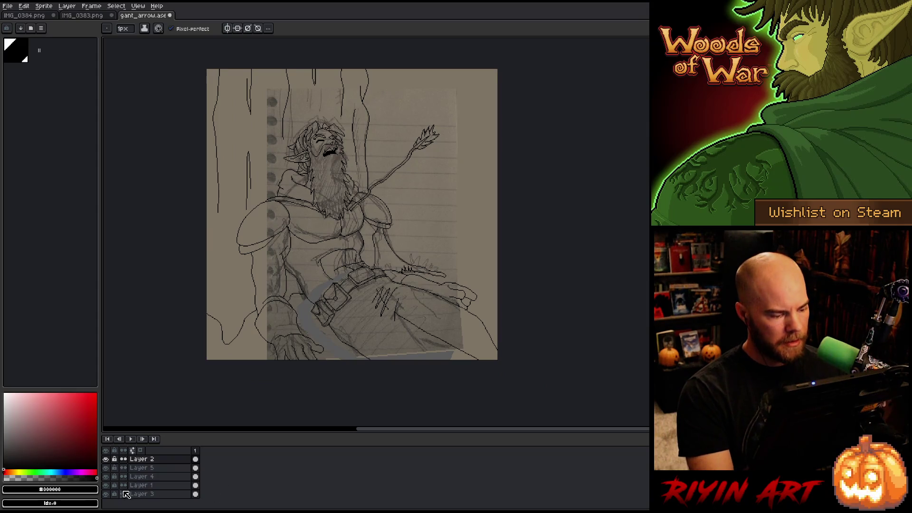
pyautogui.click(105, 489)
pyautogui.click(106, 488)
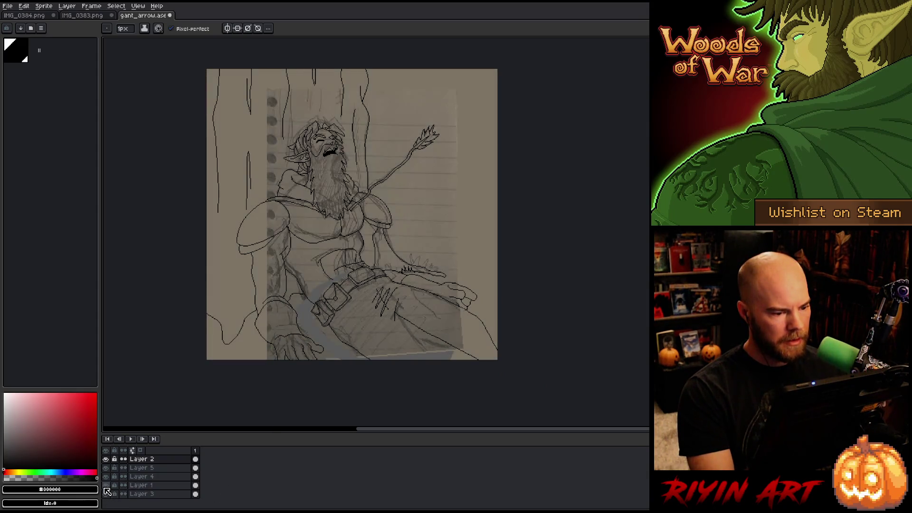
pyautogui.click(106, 489)
pyautogui.scroll(1, 298, 192)
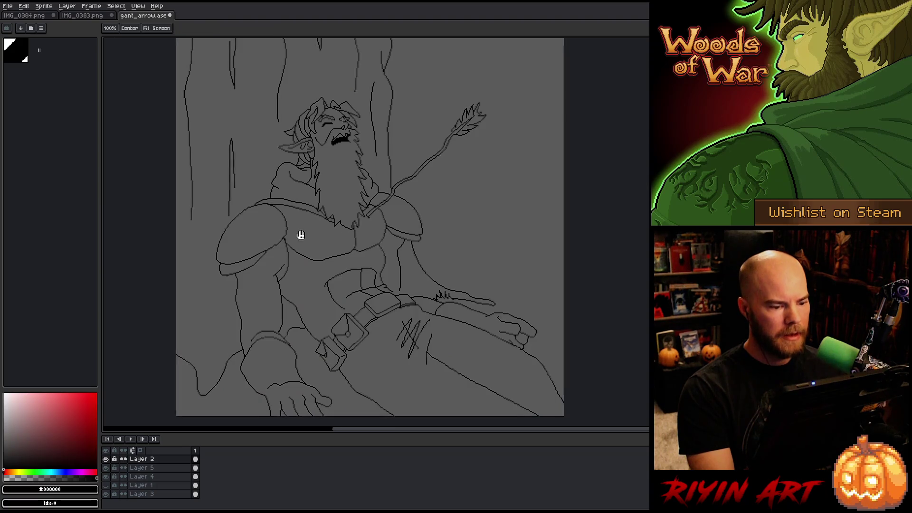
pyautogui.moveTo(299, 236); pyautogui.dragTo(299, 221)
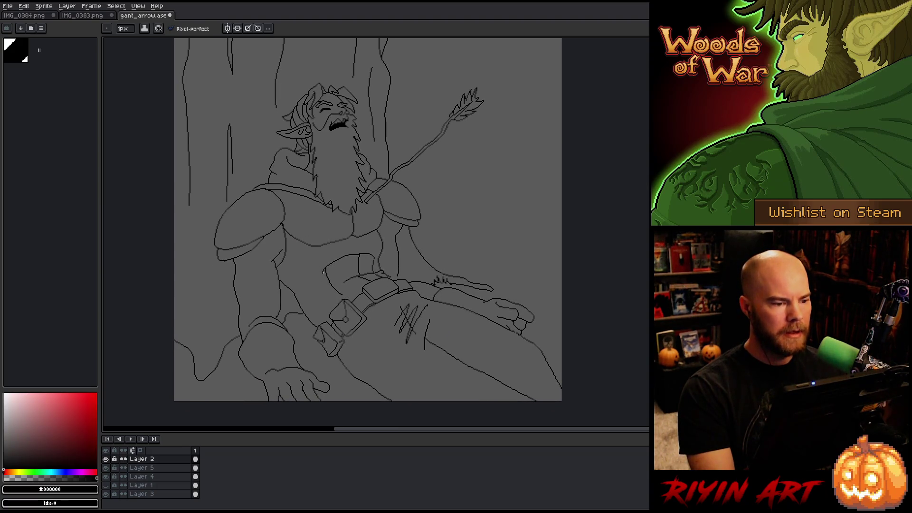
pyautogui.moveTo(323, 271)
pyautogui.mouseDown()
pyautogui.moveTo(342, 230)
pyautogui.moveTo(366, 258)
pyautogui.moveTo(359, 266)
pyautogui.mouseUp()
pyautogui.scroll(1, 326, 265)
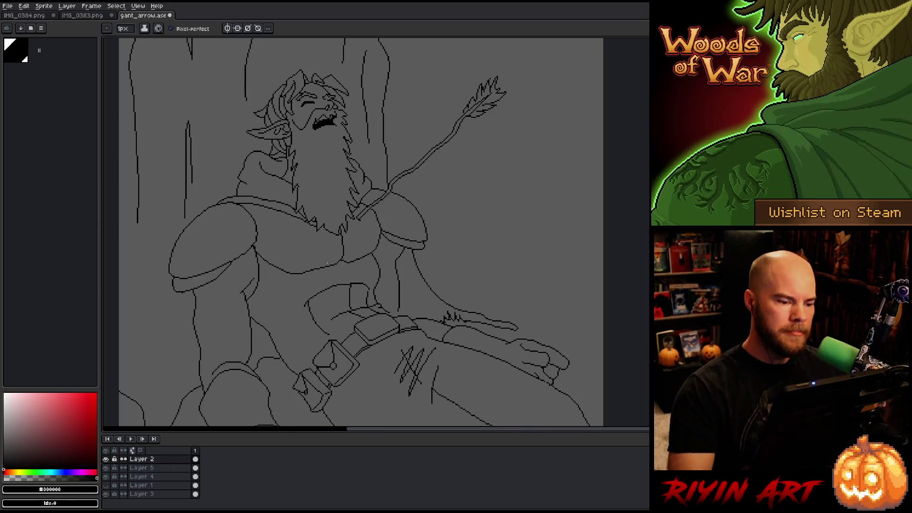
pyautogui.scroll(2, 372, 223)
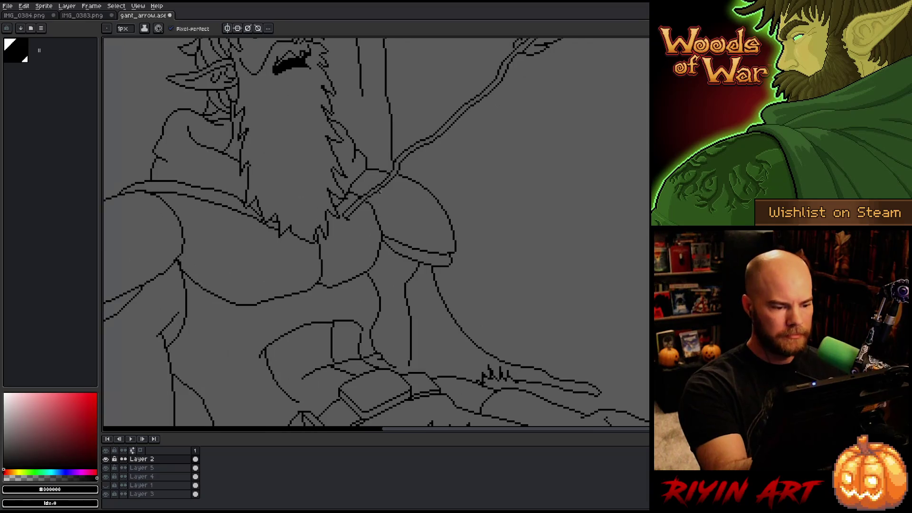
# Lasso the chest lines and shift them slightly right and down, then deselect.
pyautogui.press('m')
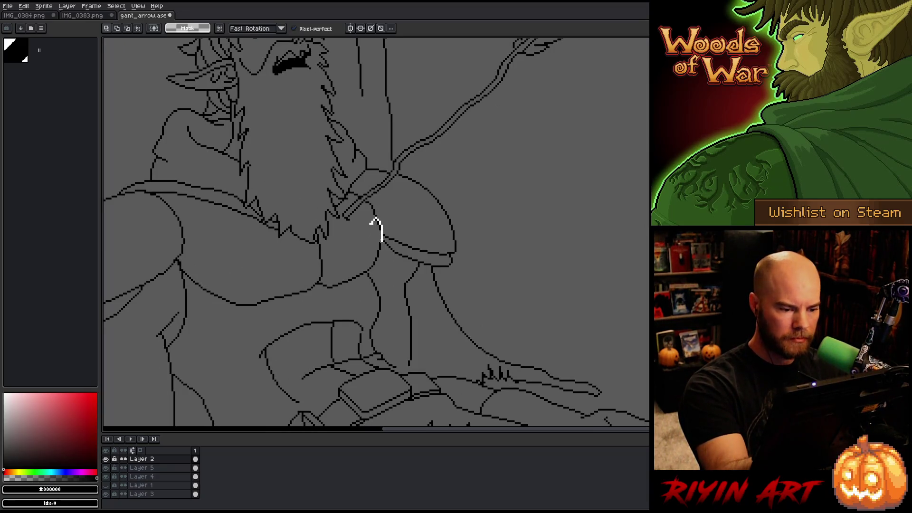
pyautogui.moveTo(382, 286)
pyautogui.mouseDown()
pyautogui.moveTo(375, 304)
pyautogui.moveTo(240, 312)
pyautogui.moveTo(202, 296)
pyautogui.moveTo(227, 264)
pyautogui.moveTo(287, 258)
pyautogui.moveTo(376, 221)
pyautogui.mouseUp()
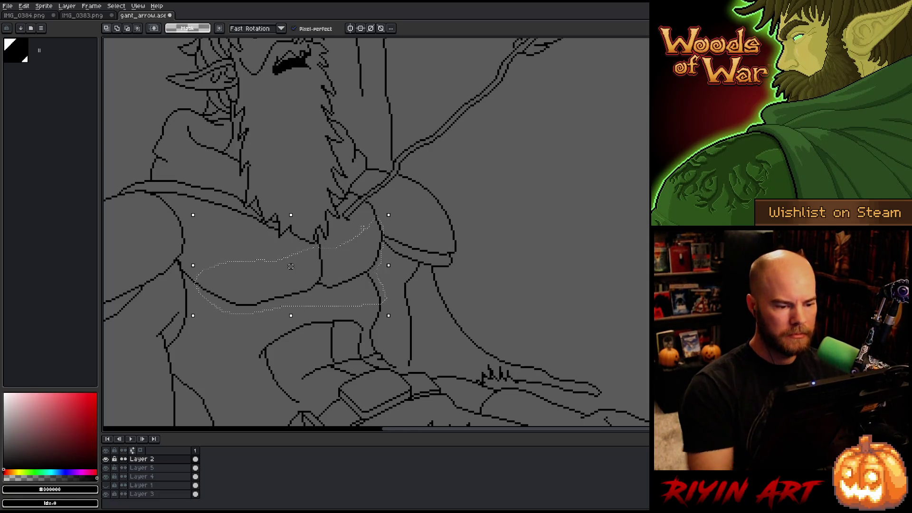
pyautogui.click(291, 268)
pyautogui.moveTo(291, 268); pyautogui.dragTo(291, 272)
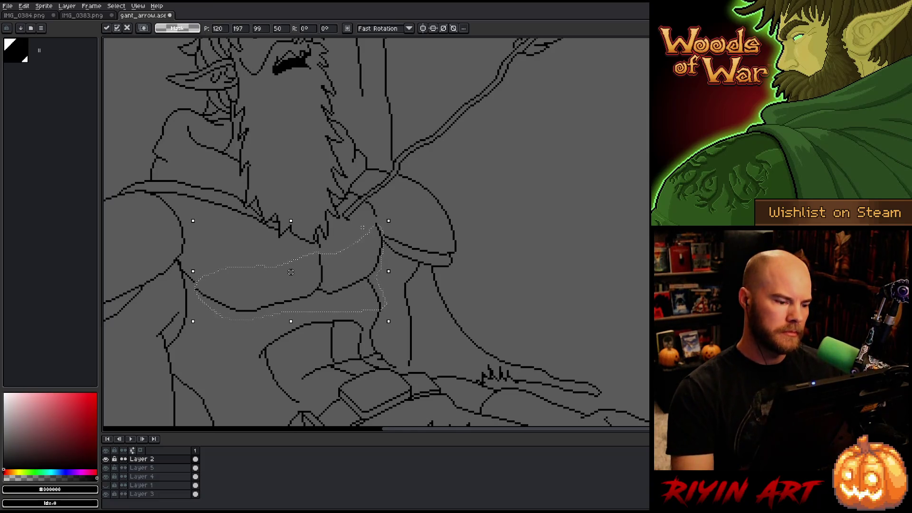
pyautogui.press('b')
pyautogui.moveTo(372, 275); pyautogui.dragTo(404, 331)
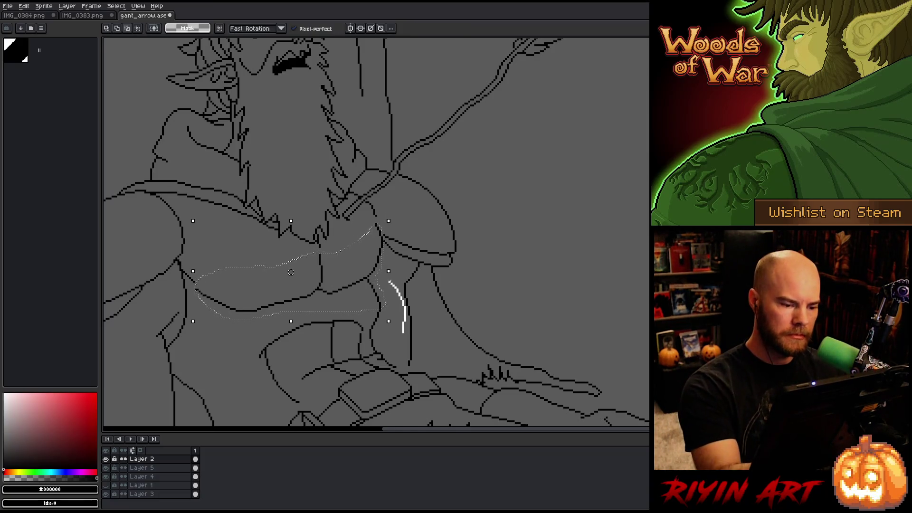
pyautogui.moveTo(327, 299)
pyautogui.mouseDown()
pyautogui.moveTo(264, 315)
pyautogui.moveTo(195, 295)
pyautogui.mouseUp()
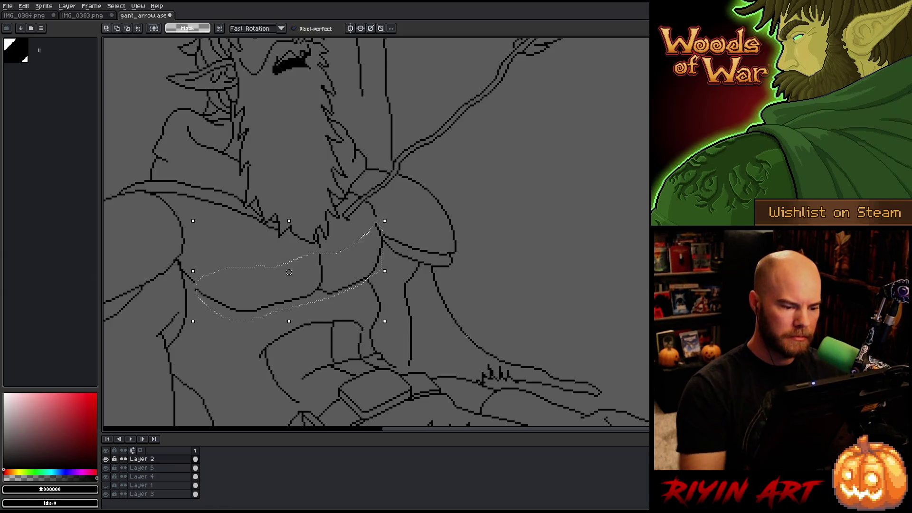
pyautogui.moveTo(288, 276); pyautogui.dragTo(291, 285)
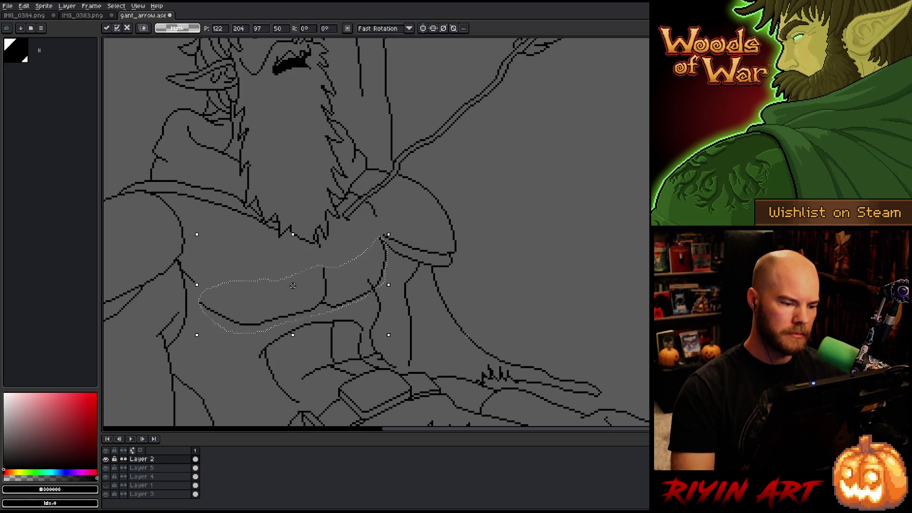
pyautogui.scroll(-2, 467, 335)
pyautogui.scroll(1, 434, 319)
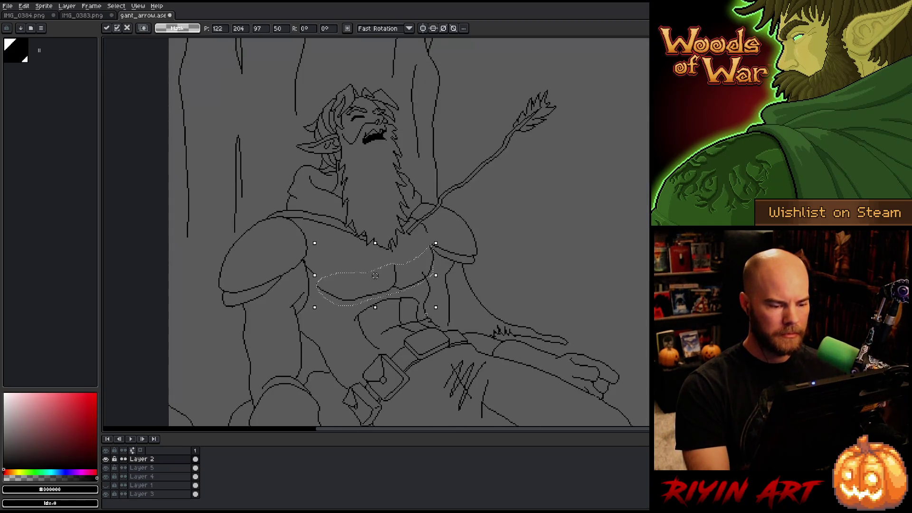
pyautogui.moveTo(373, 274); pyautogui.dragTo(375, 275)
pyautogui.scroll(1, 446, 291)
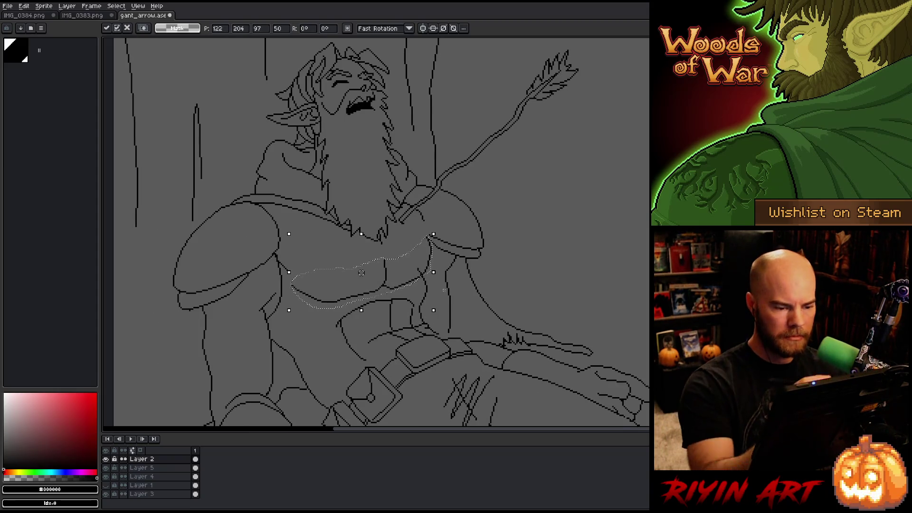
pyautogui.hotkey('ctrl', 'd')
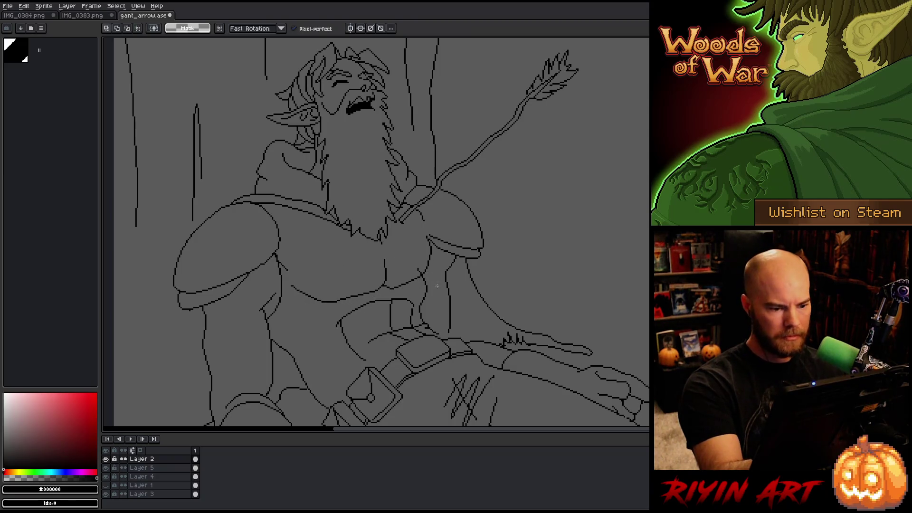
# Lasso the abdomen lines below the chest and move them slightly left.
pyautogui.moveTo(400, 289)
pyautogui.mouseDown()
pyautogui.moveTo(364, 296)
pyautogui.moveTo(324, 351)
pyautogui.moveTo(415, 317)
pyautogui.moveTo(434, 299)
pyautogui.mouseUp()
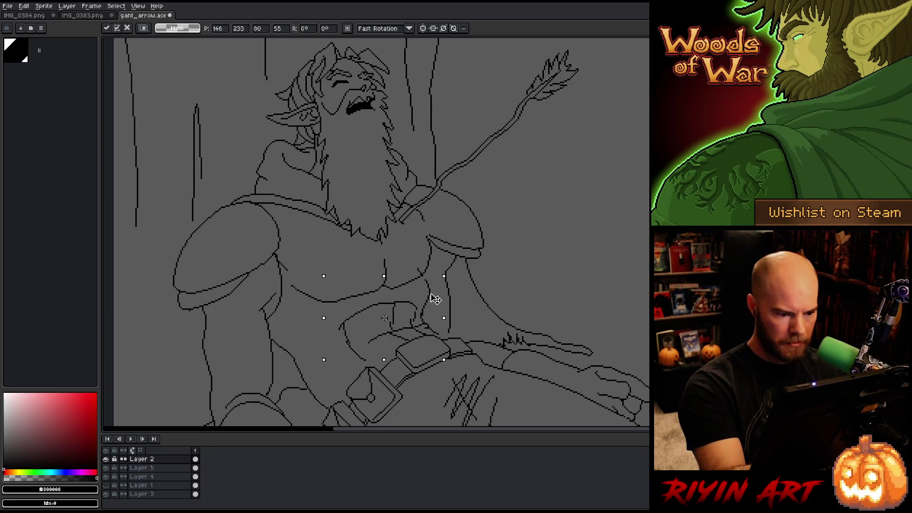
pyautogui.moveTo(434, 301); pyautogui.dragTo(433, 301)
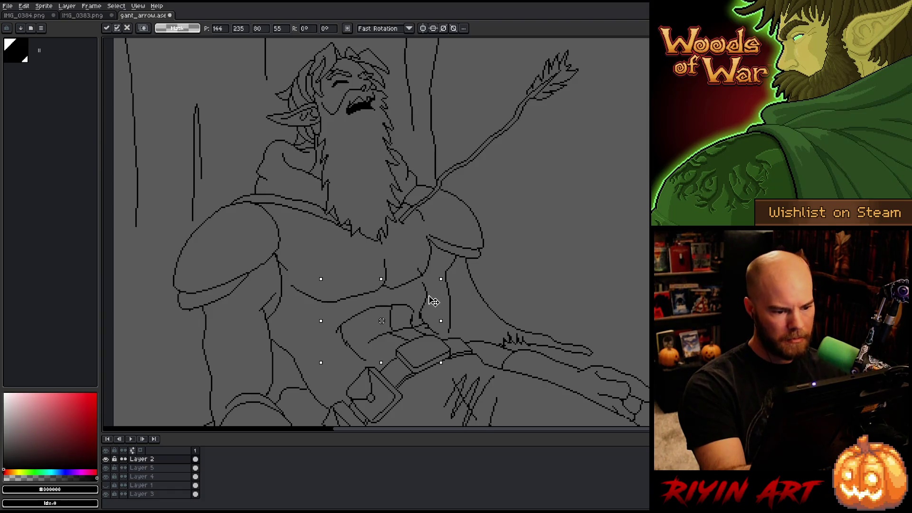
pyautogui.moveTo(556, 309)
pyautogui.mouseDown()
pyautogui.moveTo(622, 260)
pyautogui.moveTo(613, 291)
pyautogui.mouseUp()
pyautogui.moveTo(589, 340); pyautogui.dragTo(538, 272)
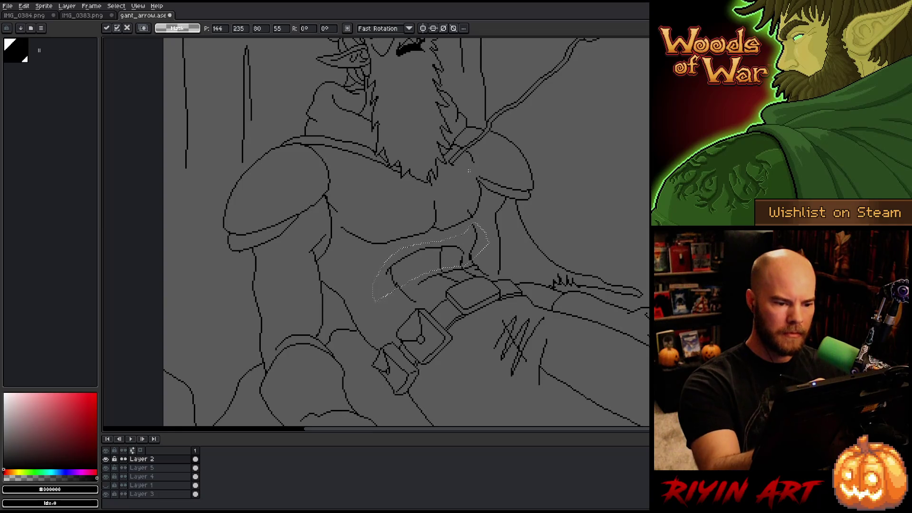
# Lasso the lines under and right of the chest, nudge them up, and commit the move.
pyautogui.press('q')
pyautogui.moveTo(472, 168)
pyautogui.mouseDown()
pyautogui.moveTo(480, 209)
pyautogui.moveTo(444, 232)
pyautogui.moveTo(346, 241)
pyautogui.moveTo(361, 193)
pyautogui.moveTo(481, 204)
pyautogui.mouseUp()
pyautogui.click(480, 213)
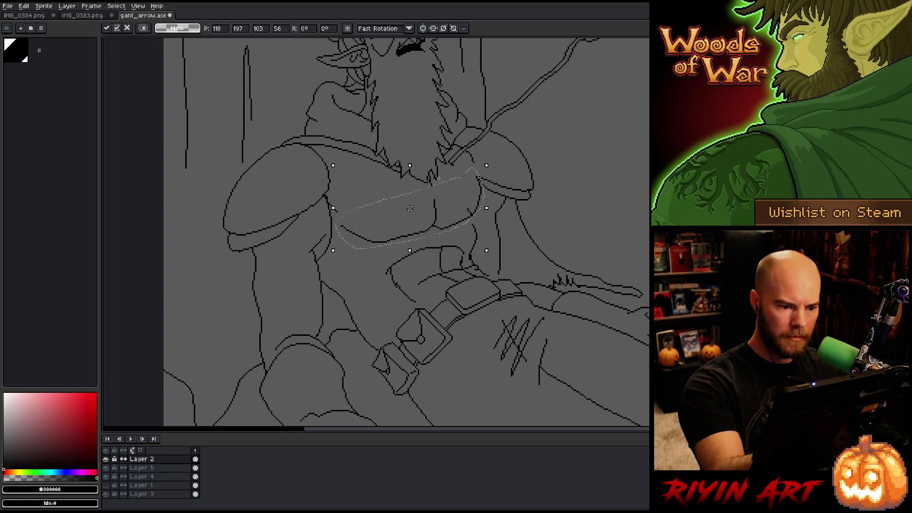
pyautogui.moveTo(437, 179)
pyautogui.mouseDown()
pyautogui.moveTo(435, 223)
pyautogui.moveTo(401, 247)
pyautogui.moveTo(336, 213)
pyautogui.mouseUp()
pyautogui.click(461, 227)
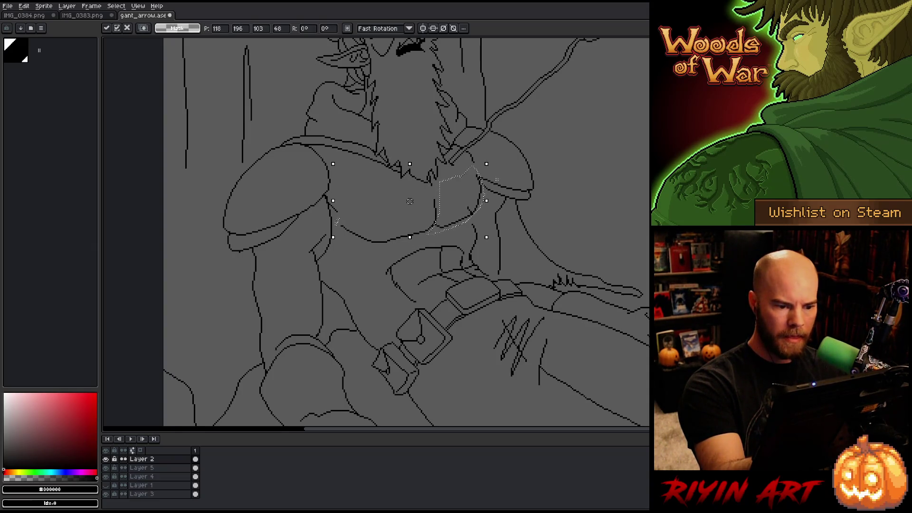
pyautogui.press('Return')
pyautogui.press('b')
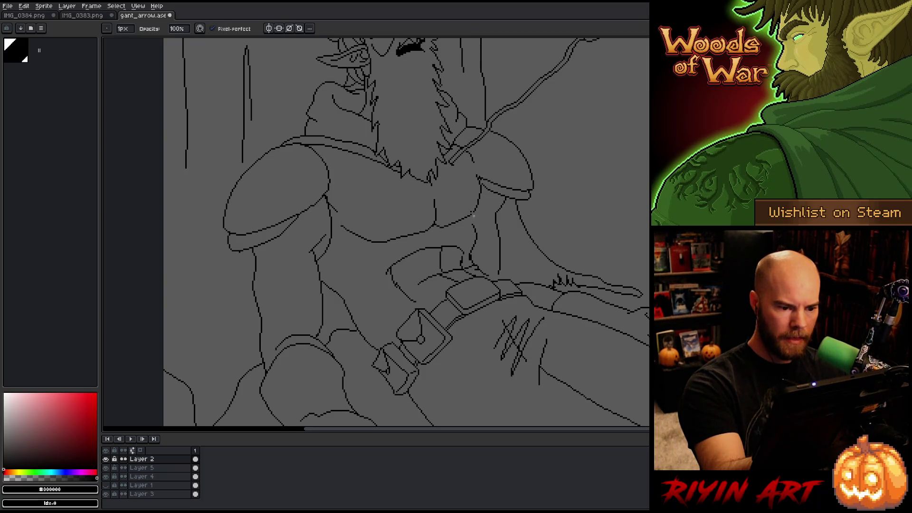
pyautogui.press('e')
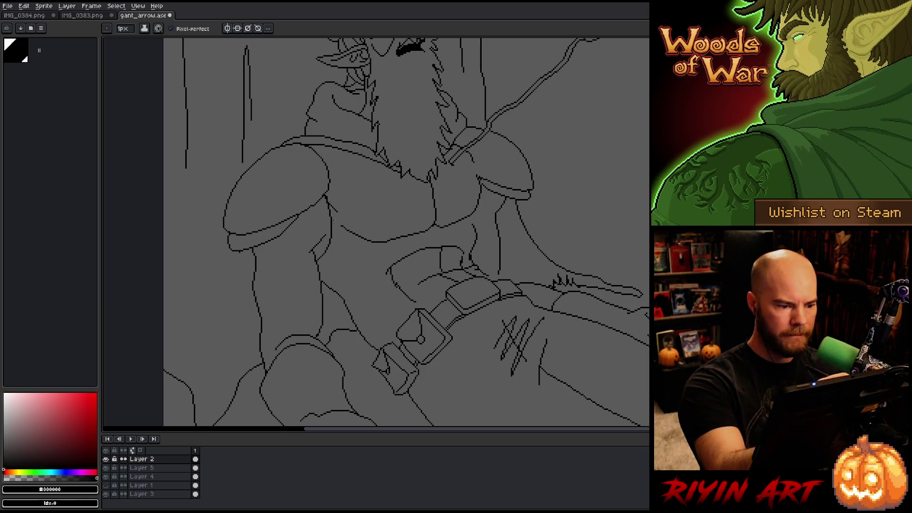
pyautogui.press('b')
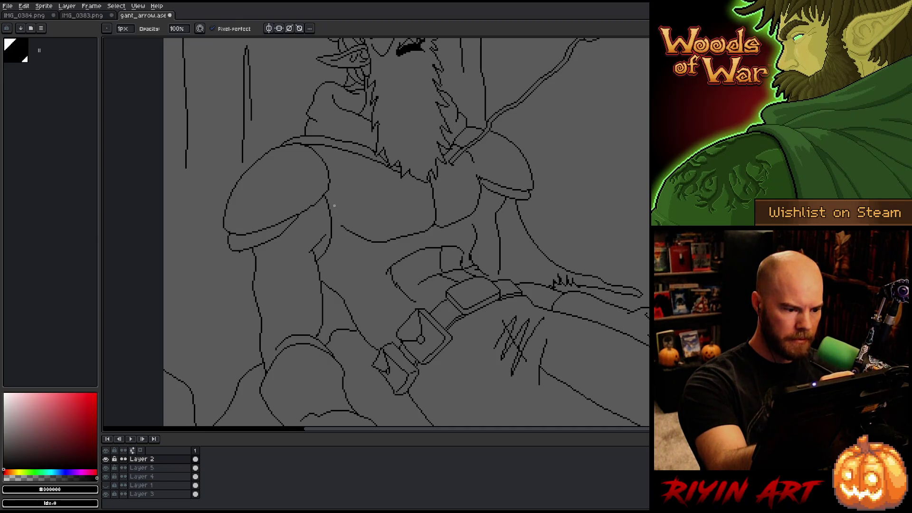
pyautogui.press('e')
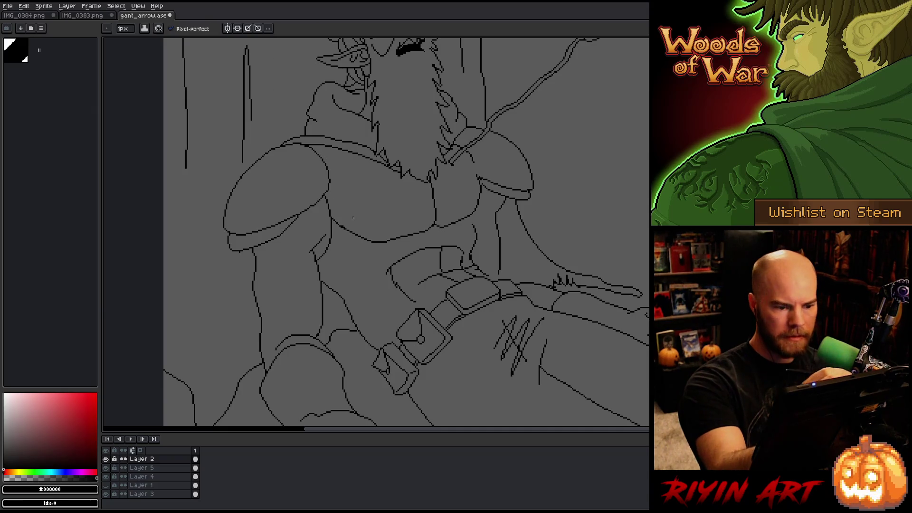
pyautogui.press('b')
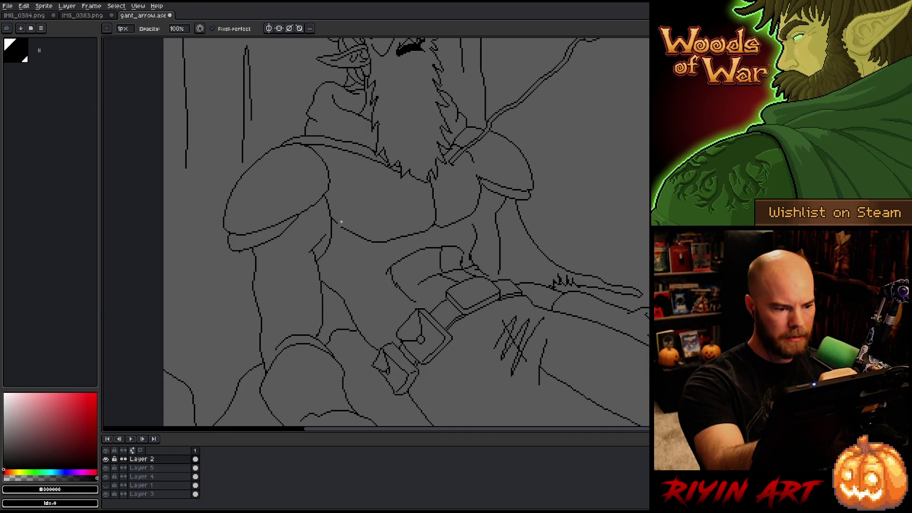
pyautogui.press('e')
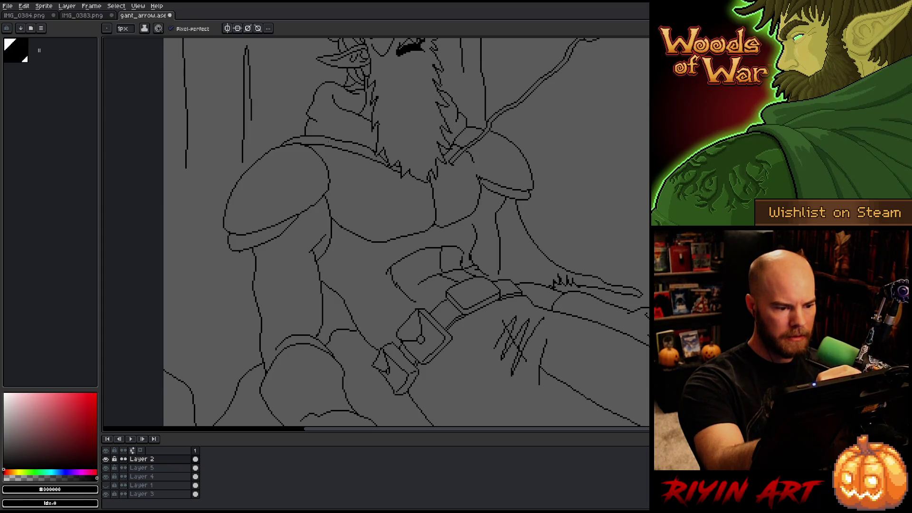
pyautogui.press('b')
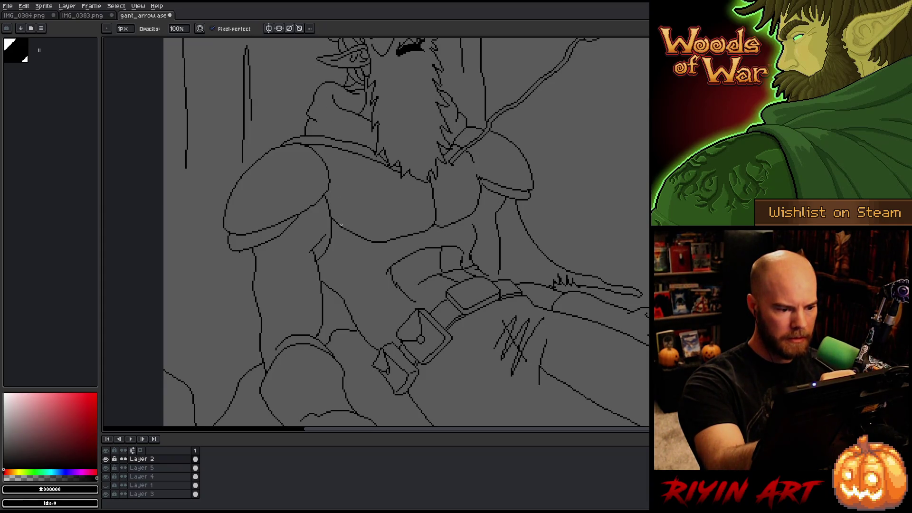
pyautogui.press('e')
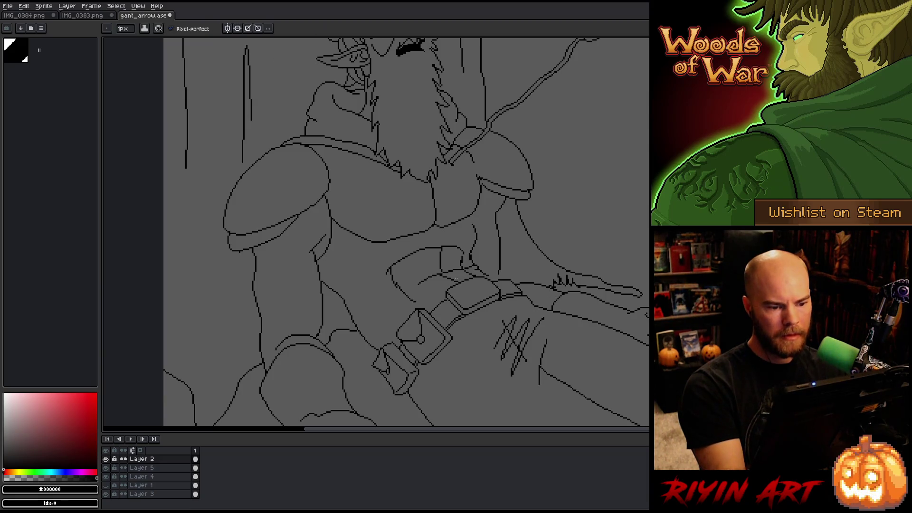
pyautogui.press('b')
pyautogui.press('e')
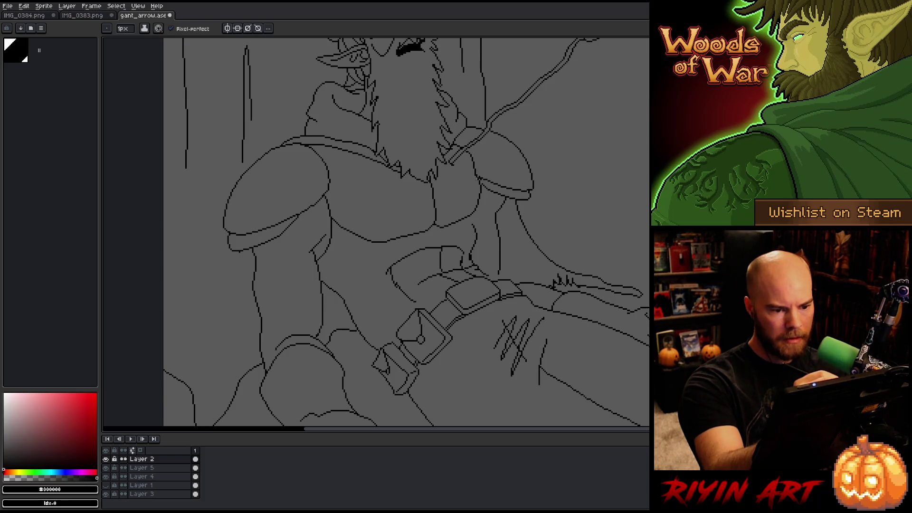
pyautogui.press('b')
pyautogui.press('e')
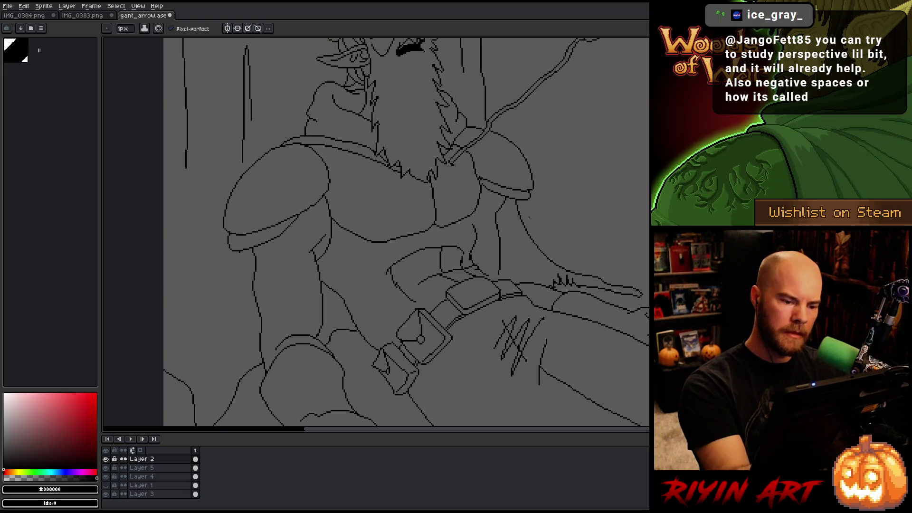
pyautogui.press('m')
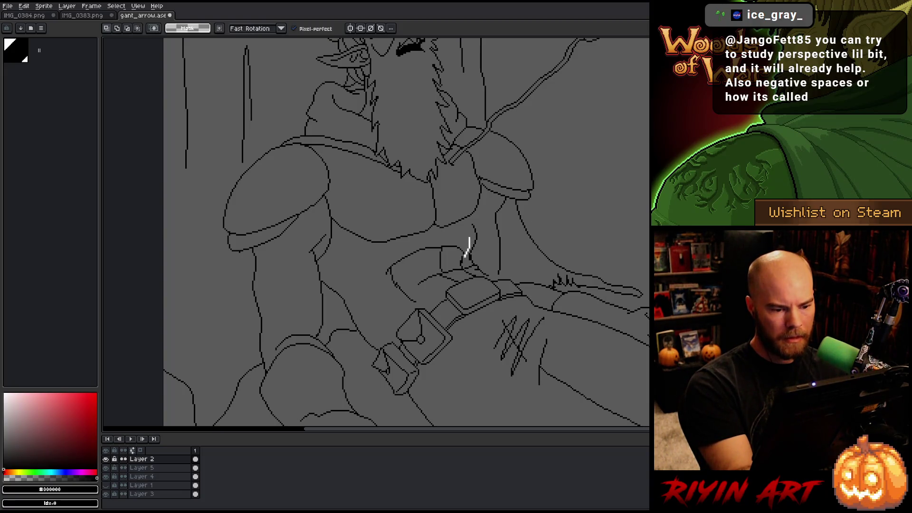
# Lasso the curved stomach lines above the belt, delete them, and tidy the area with the eraser.
pyautogui.moveTo(450, 253); pyautogui.dragTo(376, 279)
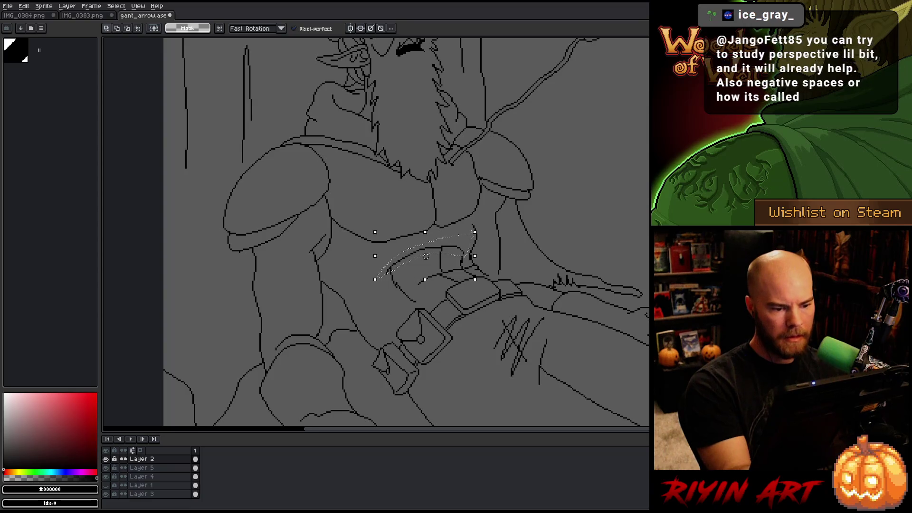
pyautogui.press('Delete')
pyautogui.press('b')
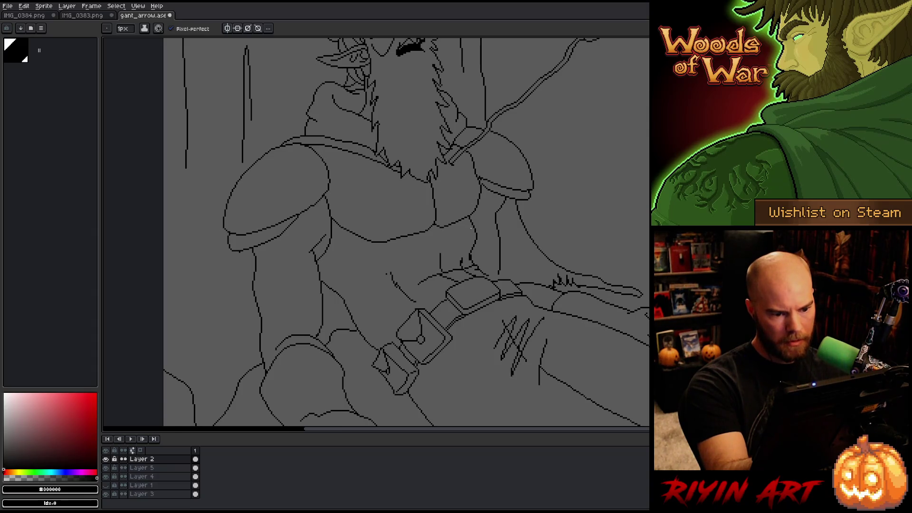
pyautogui.press('e')
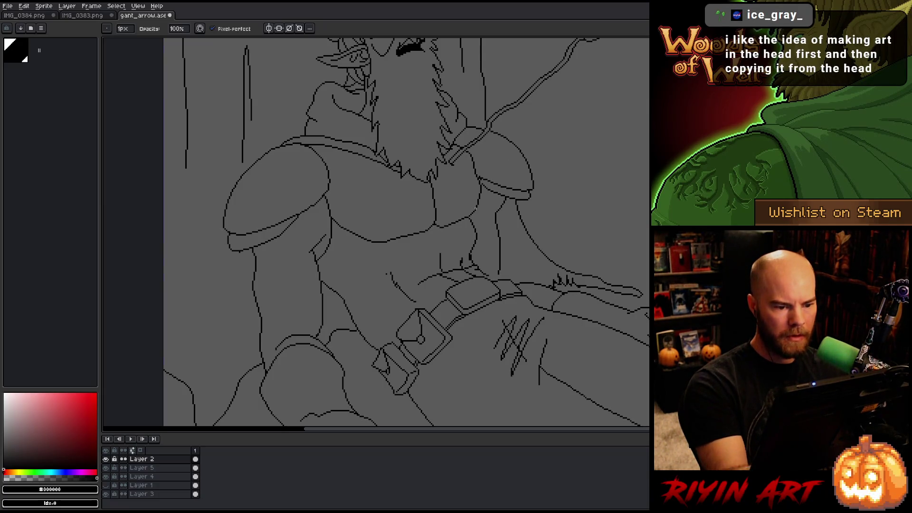
pyautogui.press('b')
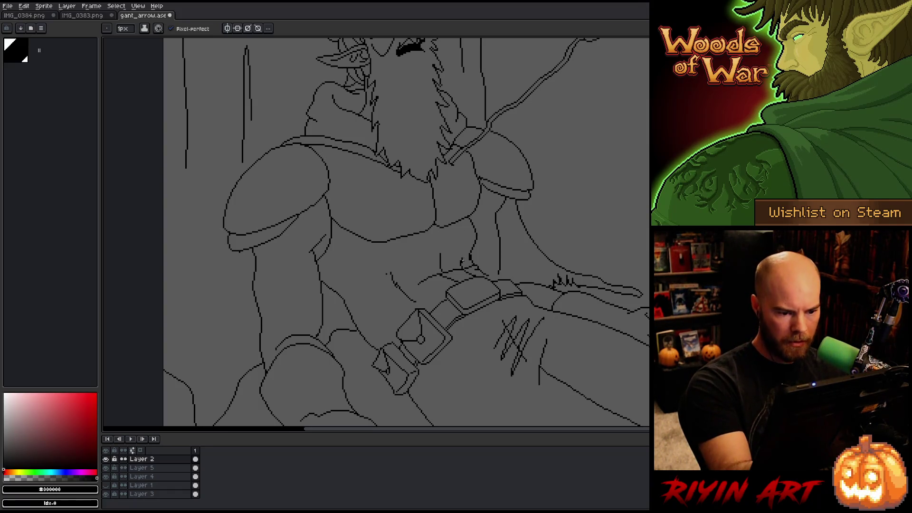
# Draw a new curved stomach line above the belt, trim its end, and extend it slightly.
pyautogui.moveTo(441, 248)
pyautogui.mouseDown()
pyautogui.moveTo(400, 265)
pyautogui.moveTo(377, 299)
pyautogui.mouseUp()
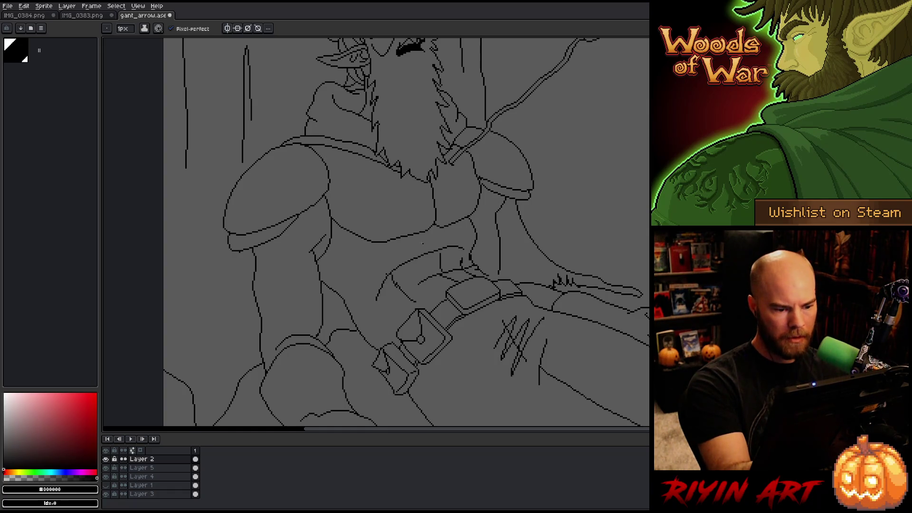
pyautogui.press('e')
pyautogui.moveTo(380, 305); pyautogui.dragTo(378, 288)
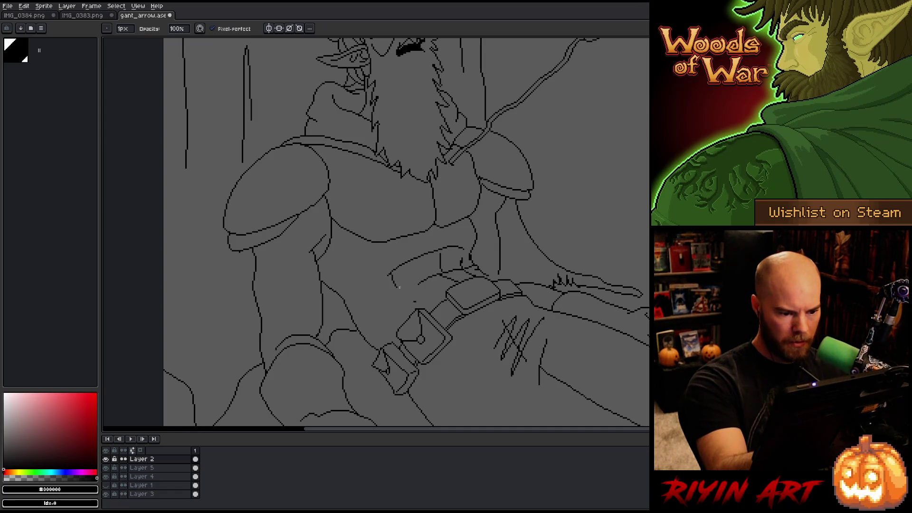
pyautogui.press('b')
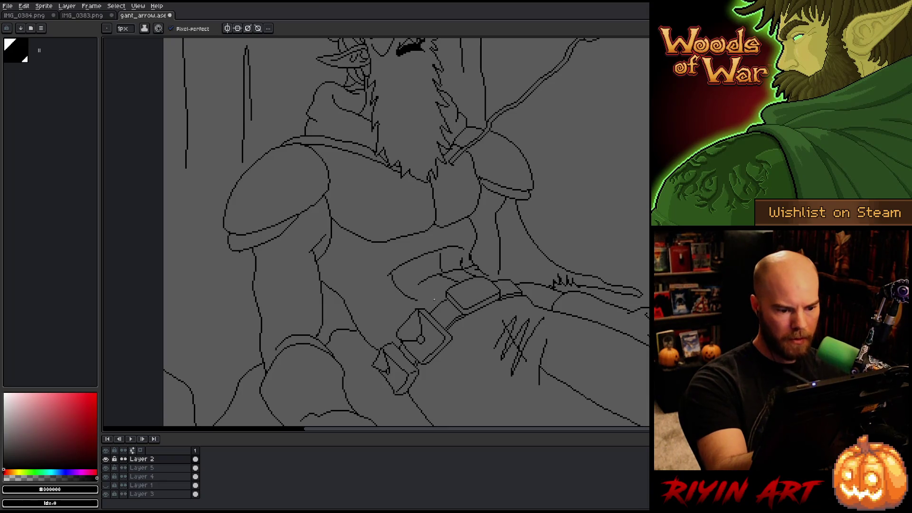
pyautogui.moveTo(401, 295); pyautogui.dragTo(419, 305)
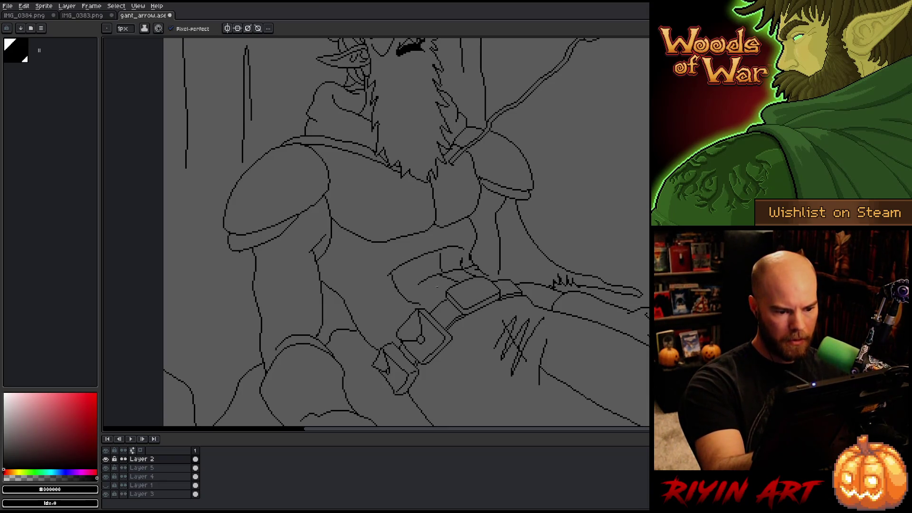
# Pan to show more of the torso, then zoom out to view the whole figure.
pyautogui.press('e')
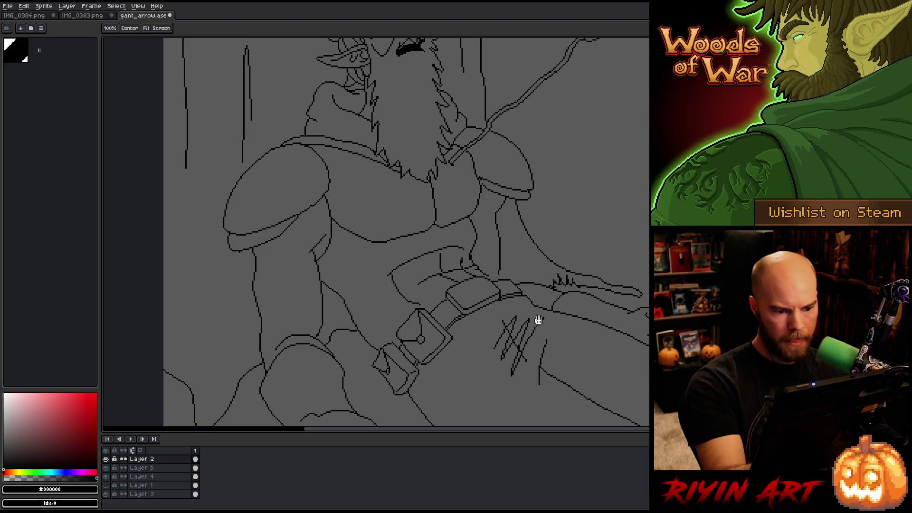
pyautogui.moveTo(537, 320)
pyautogui.mouseDown()
pyautogui.moveTo(496, 257)
pyautogui.moveTo(483, 287)
pyautogui.mouseUp()
pyautogui.press('b')
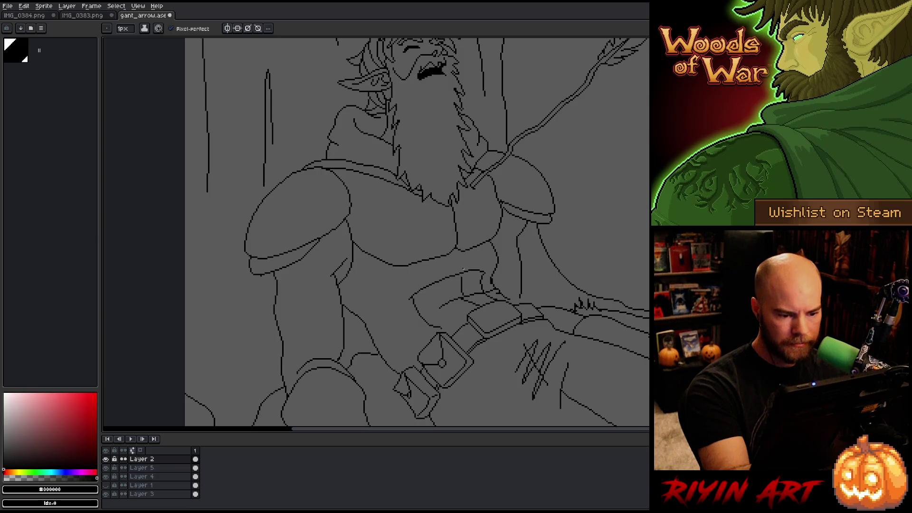
pyautogui.press('e')
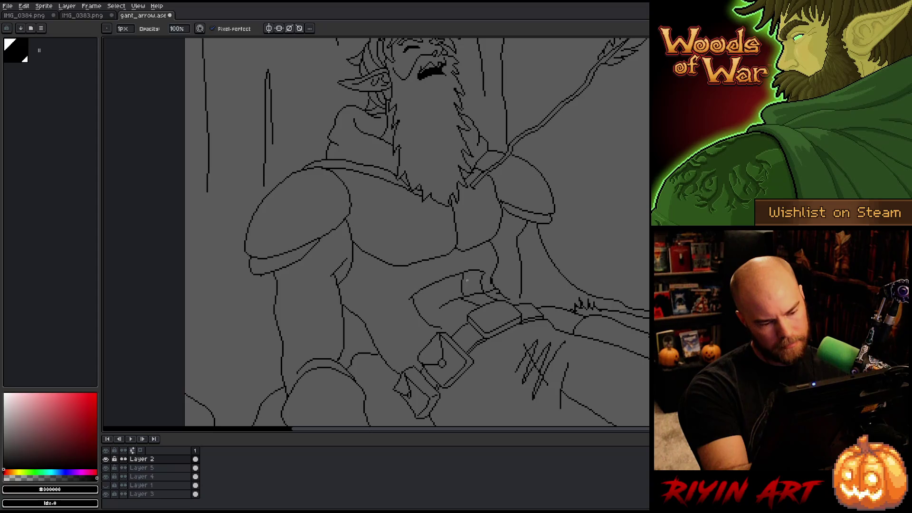
pyautogui.press('b')
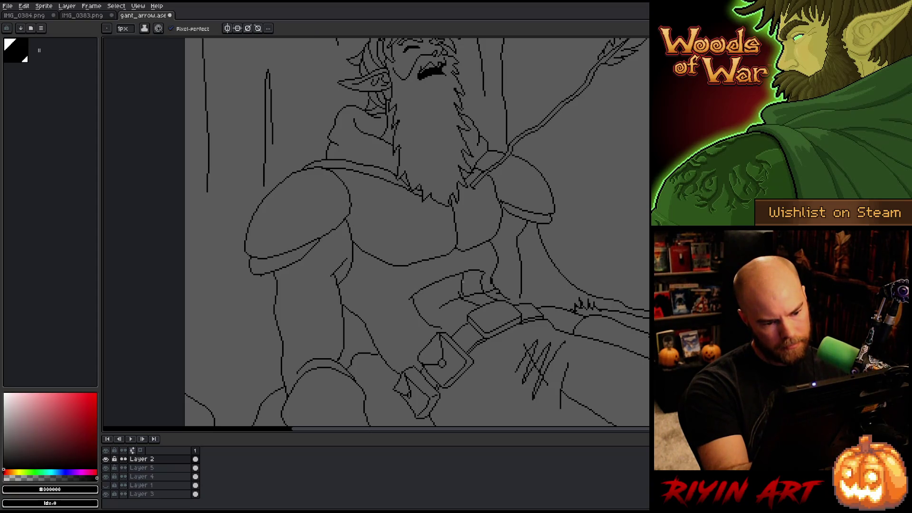
pyautogui.press('e')
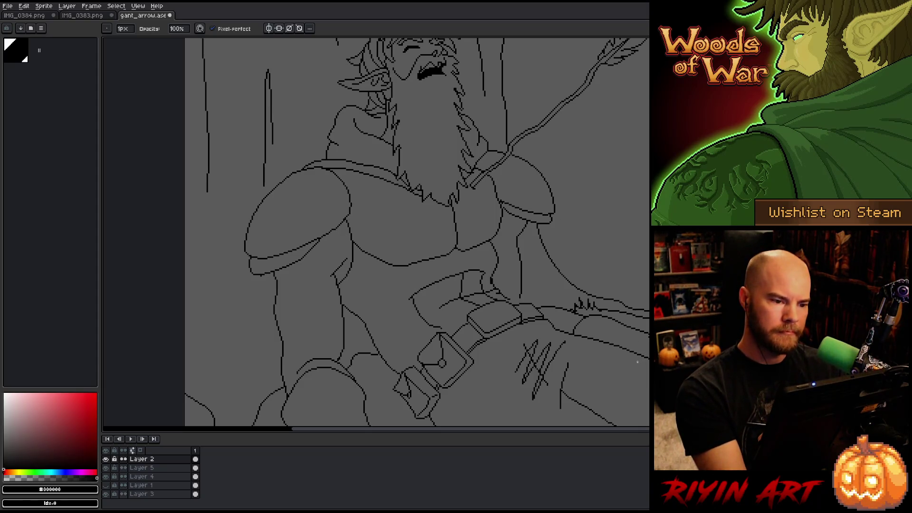
pyautogui.scroll(-2, 632, 362)
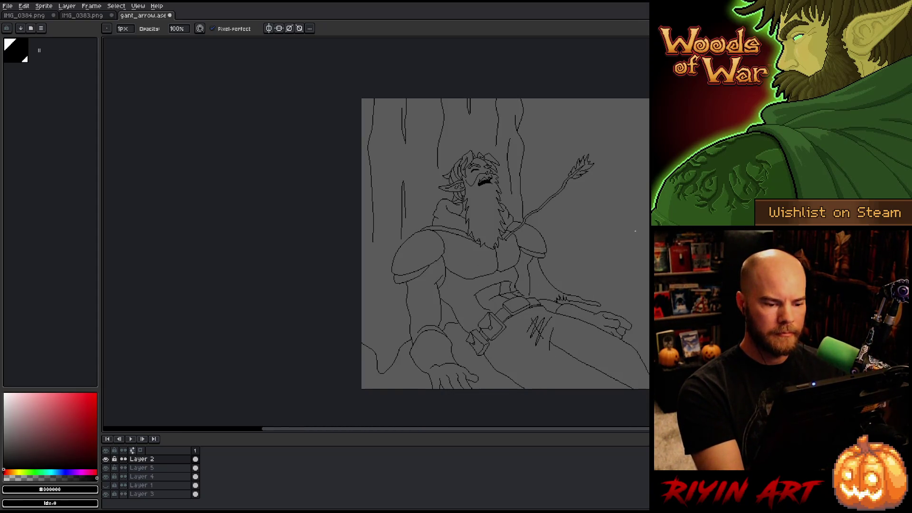
# Bring the legs into view and lasso-select the short diagonal stroke beside the belt buckle.
pyautogui.scroll(1, 592, 250)
pyautogui.press('b')
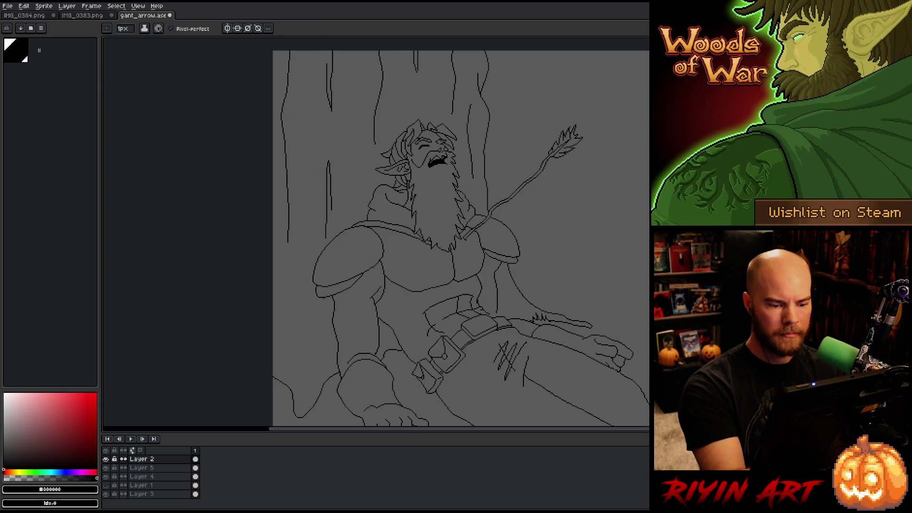
pyautogui.moveTo(584, 354); pyautogui.dragTo(582, 312)
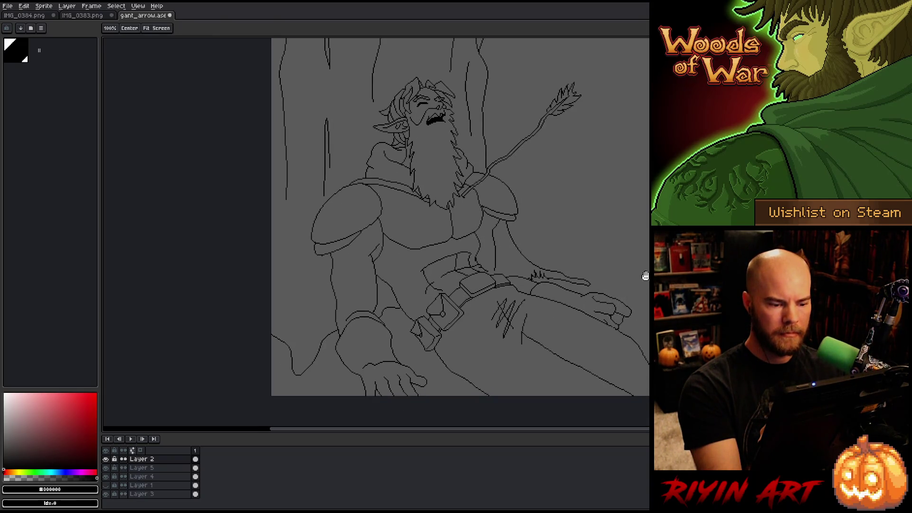
pyautogui.press('b')
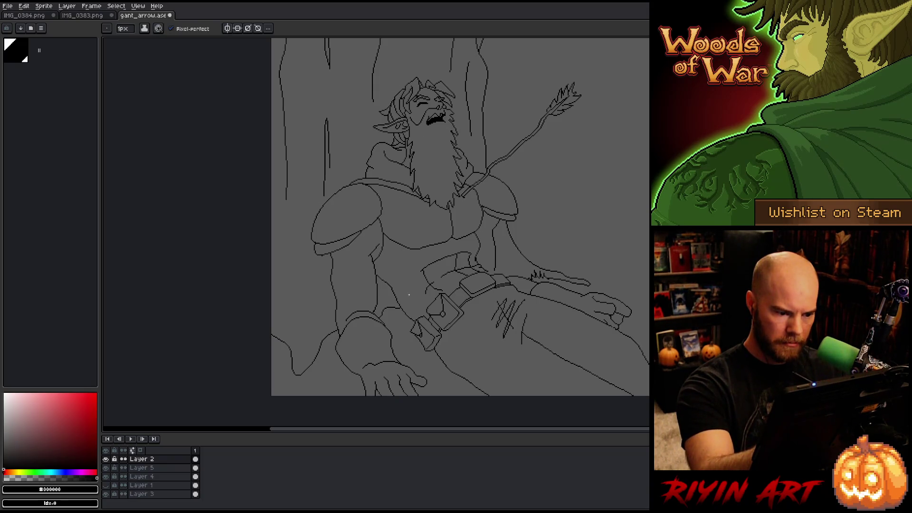
pyautogui.press('m')
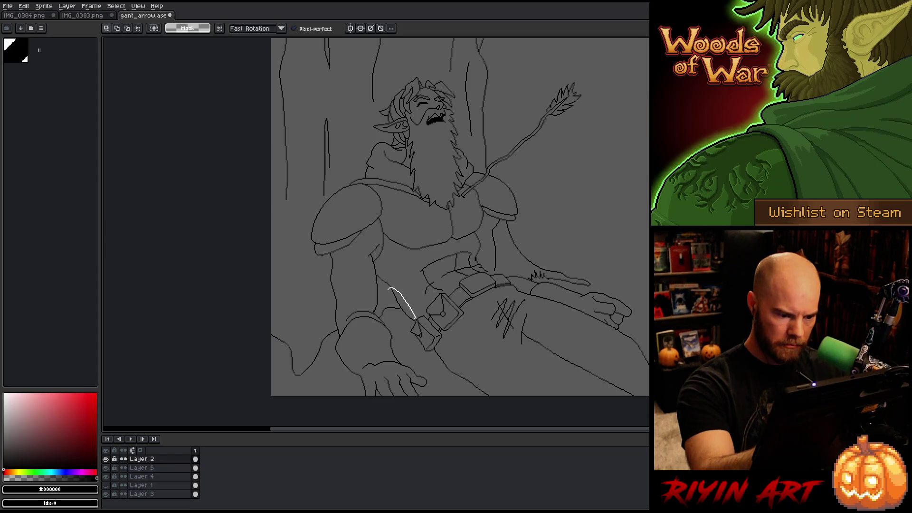
pyautogui.moveTo(390, 290); pyautogui.dragTo(385, 286)
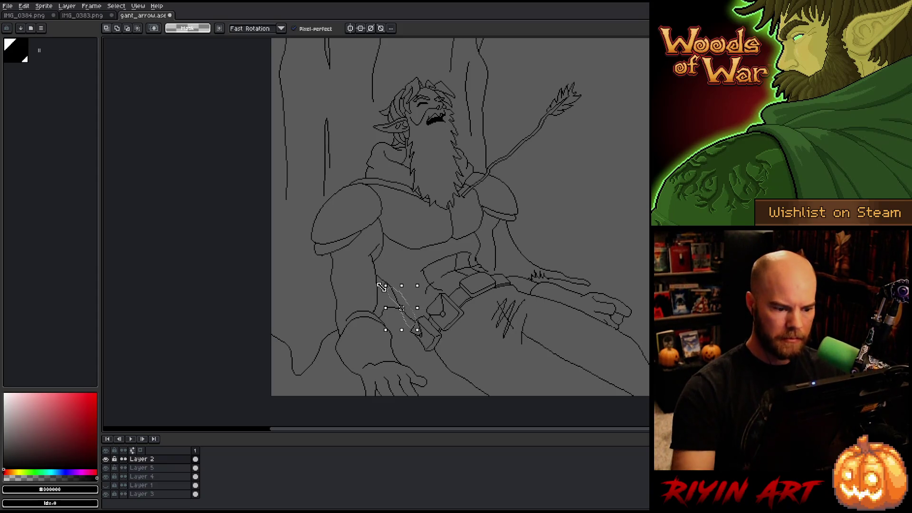
pyautogui.scroll(1, 382, 286)
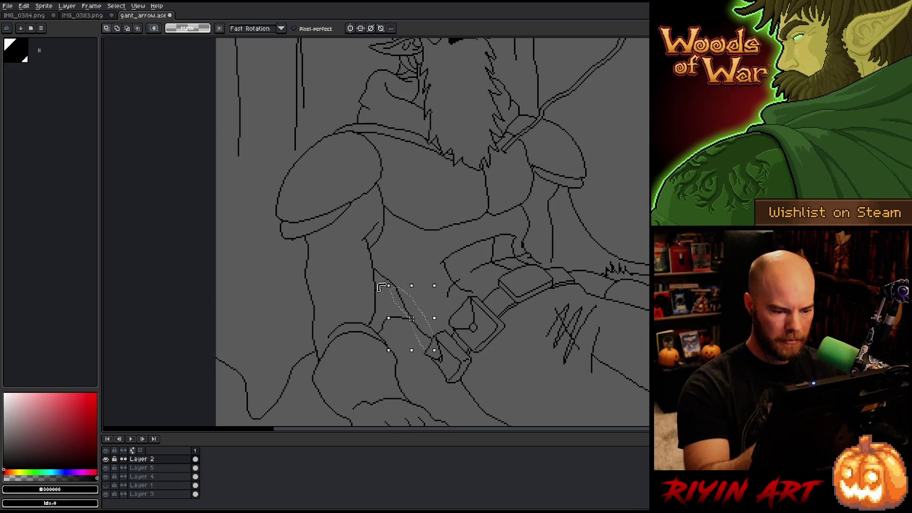